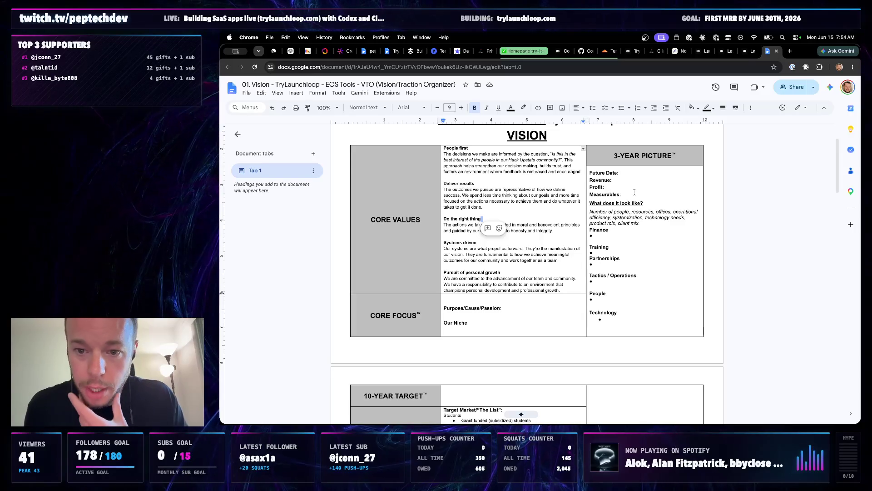
scroll(492, 304, down, 1)
scroll(497, 296, down, 2)
scroll(507, 286, down, 4)
scroll(518, 276, down, 1)
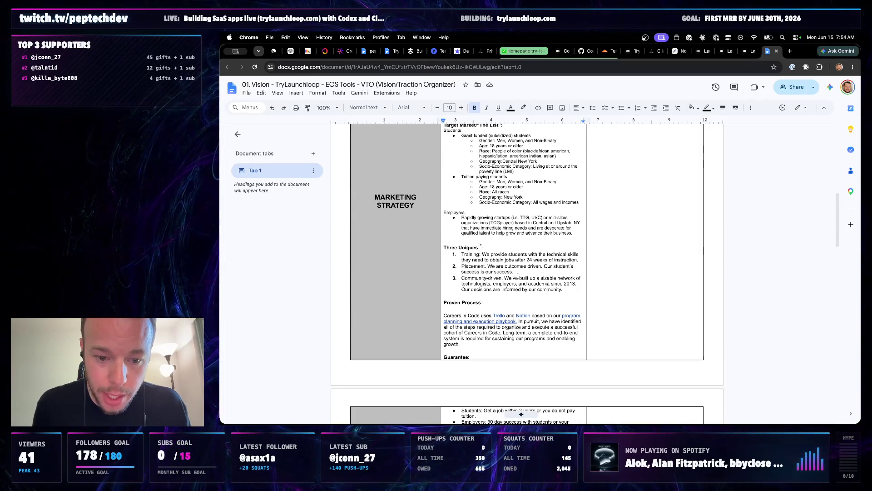
scroll(518, 276, down, 2)
scroll(517, 275, up, 5)
scroll(517, 275, up, 4)
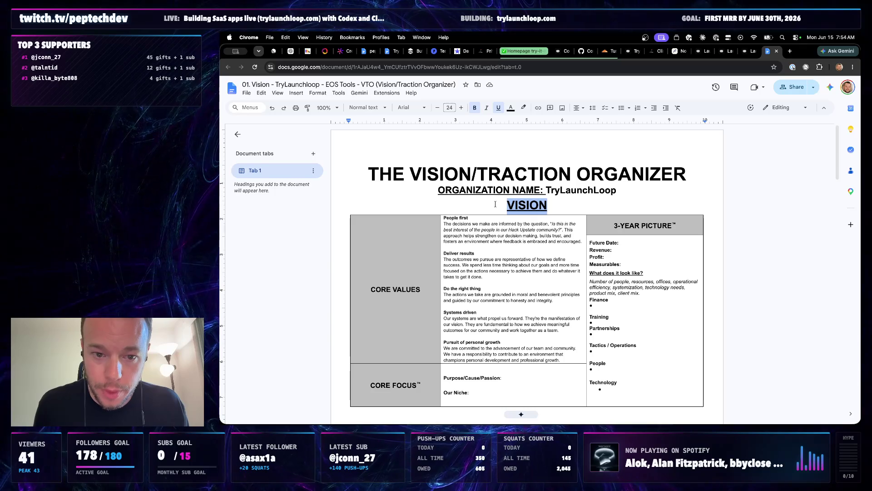
Replace the VISION heading with a plain 'Mission: TBD' line and a 'Vision:' line below it
click(567, 203)
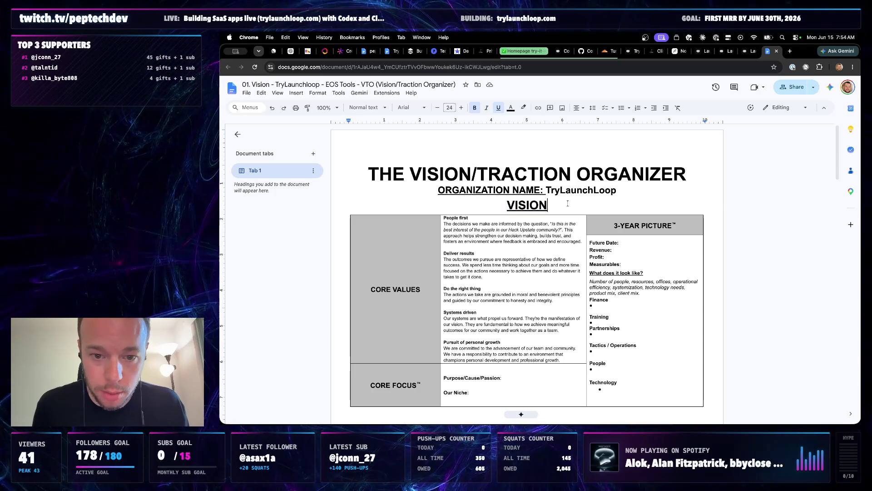
key(BackSpace)
text(Missio)
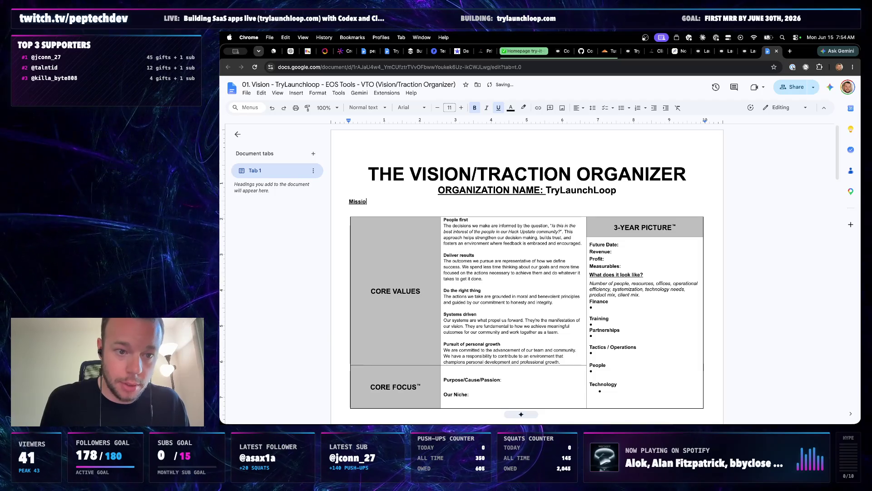
text(n: V)
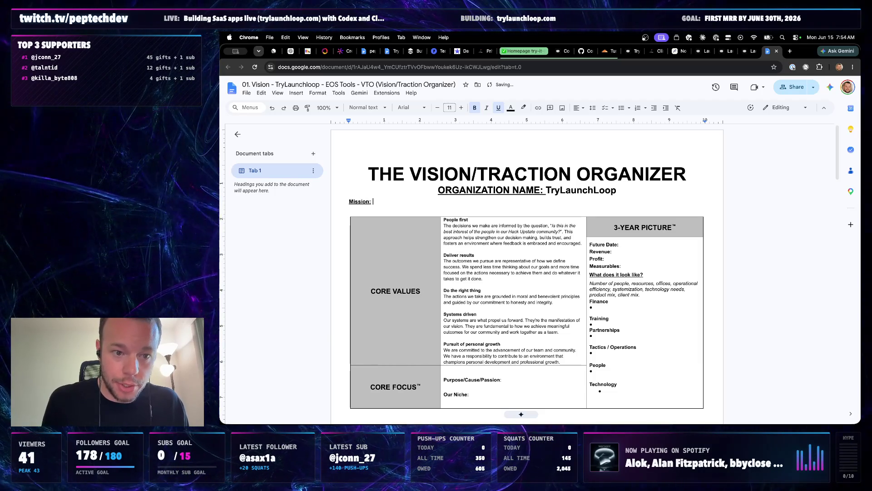
key(ctrl+i)
key(ctrl+u)
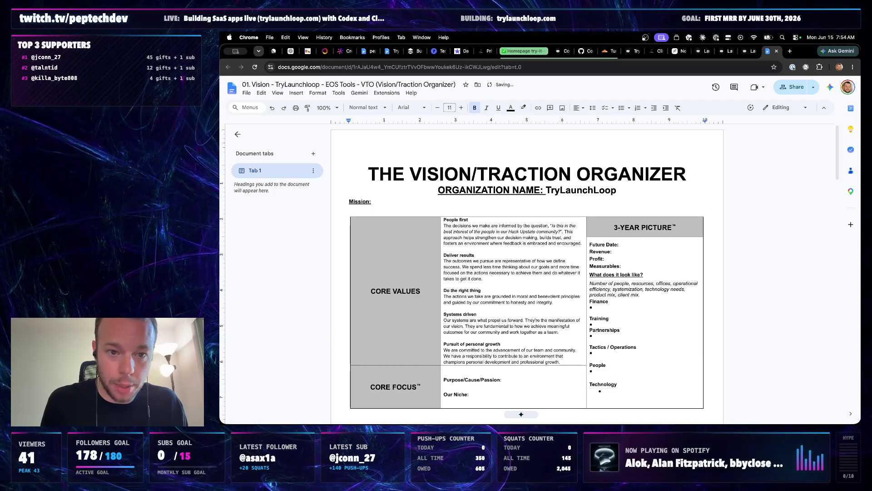
text(TBD)
key(Return)
text(Vision:)
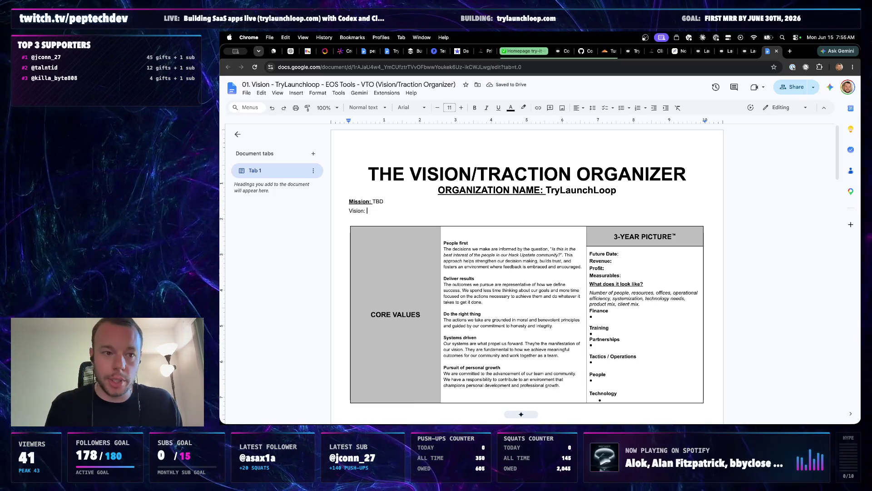
Switch the document to the Pageless layout via File > Page setup
click(246, 93)
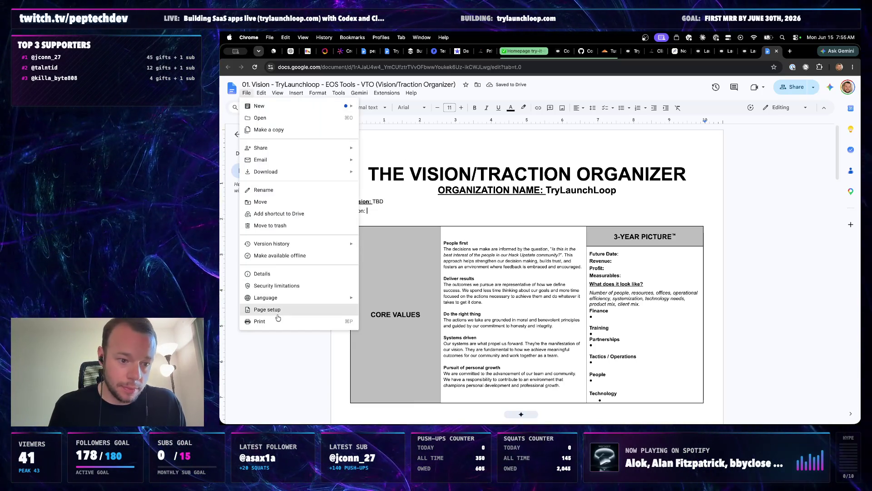
click(262, 313)
click(571, 178)
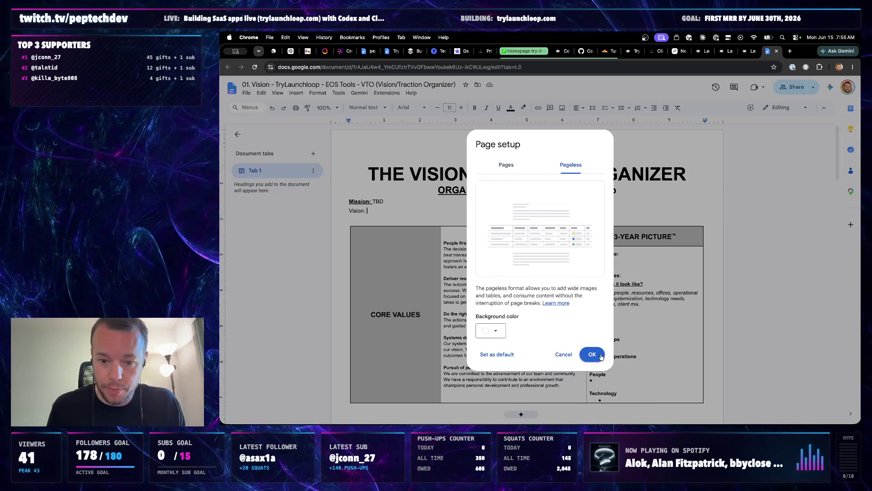
click(590, 352)
scroll(591, 264, down, 10)
scroll(592, 263, down, 10)
scroll(592, 263, down, 3)
scroll(591, 263, up, 3)
scroll(591, 265, down, 2)
scroll(558, 313, up, 5)
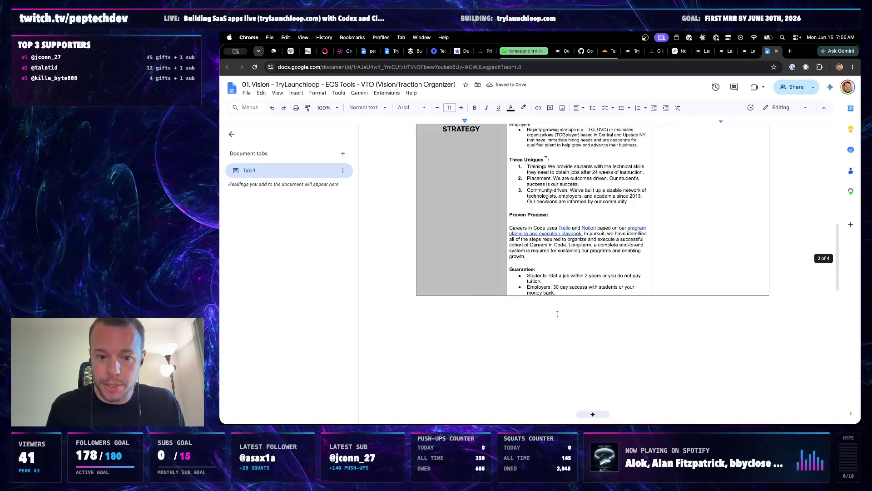
Hide the tabs outline and delete the blank lines above the second Hack Upstate organizer title
click(233, 137)
scroll(472, 216, down, 3)
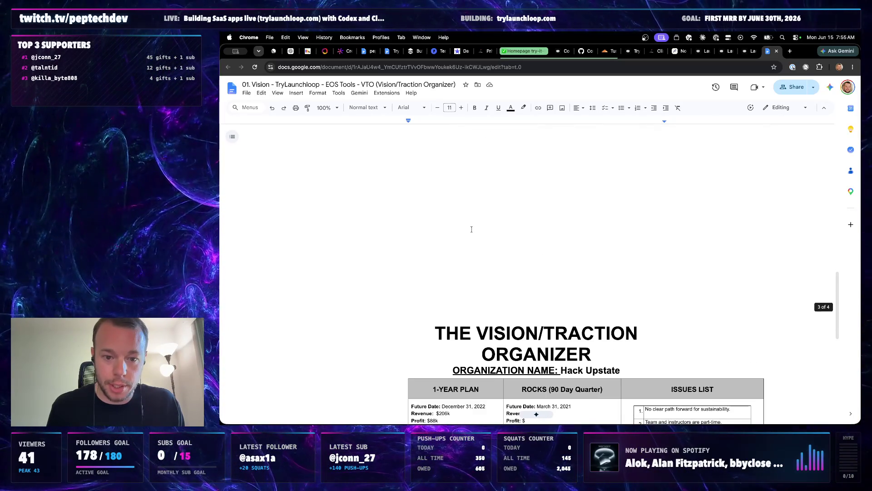
key(BackSpace)
key(BackSpace)
key(BackSpace)
key(BackSpace)
key(BackSpace)
key(BackSpace)
key(BackSpace)
scroll(536, 414, up, 3)
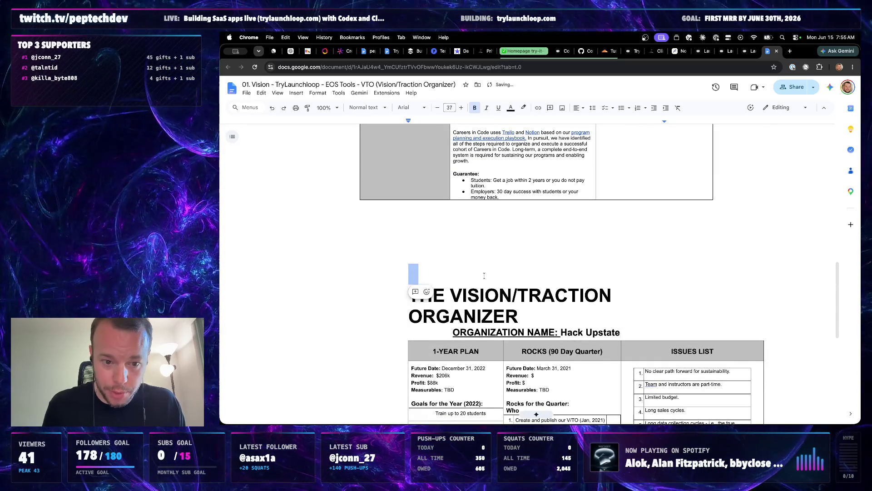
scroll(536, 413, down, 1)
key(BackSpace)
scroll(501, 288, down, 5)
scroll(501, 288, down, 3)
scroll(511, 283, up, 10)
scroll(527, 277, up, 10)
scroll(526, 276, up, 2)
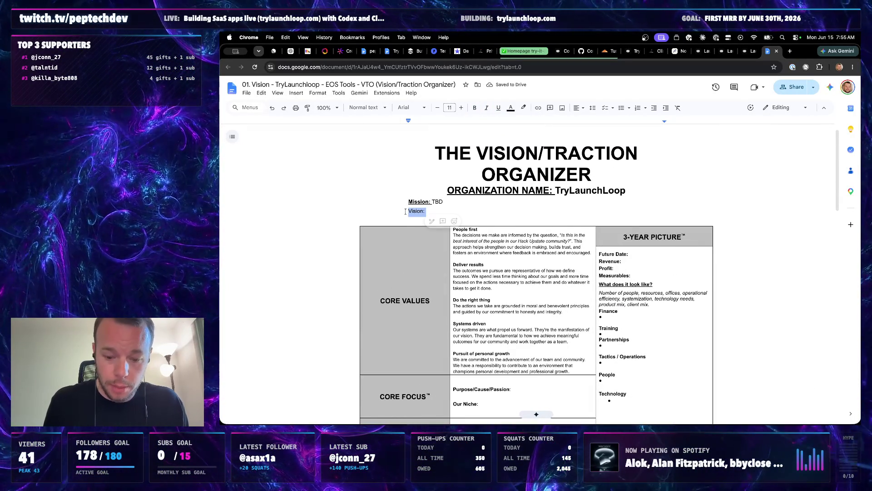
Look through the peptech.dev twitch notes, then switch to the TryLaunchLoop.com Public Backlog document
click(368, 51)
scroll(453, 231, down, 2)
scroll(453, 231, up, 2)
scroll(452, 230, up, 5)
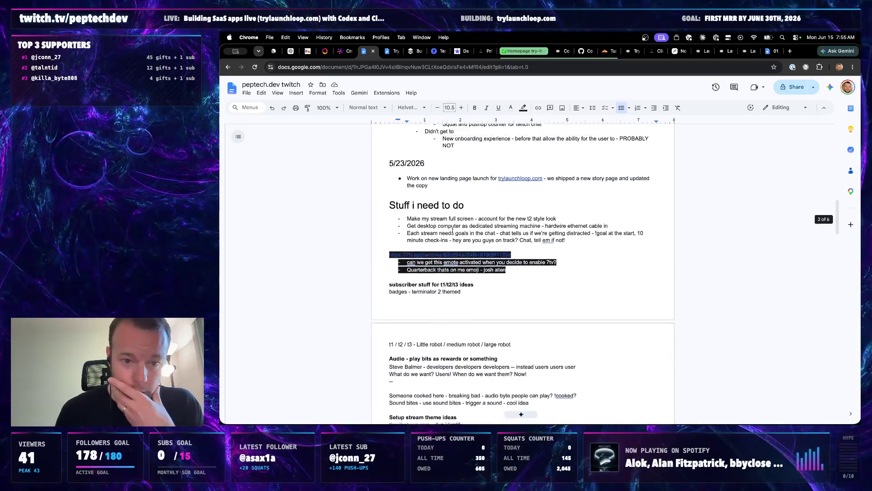
scroll(453, 231, up, 5)
scroll(452, 230, up, 5)
scroll(453, 230, up, 5)
scroll(453, 230, up, 5)
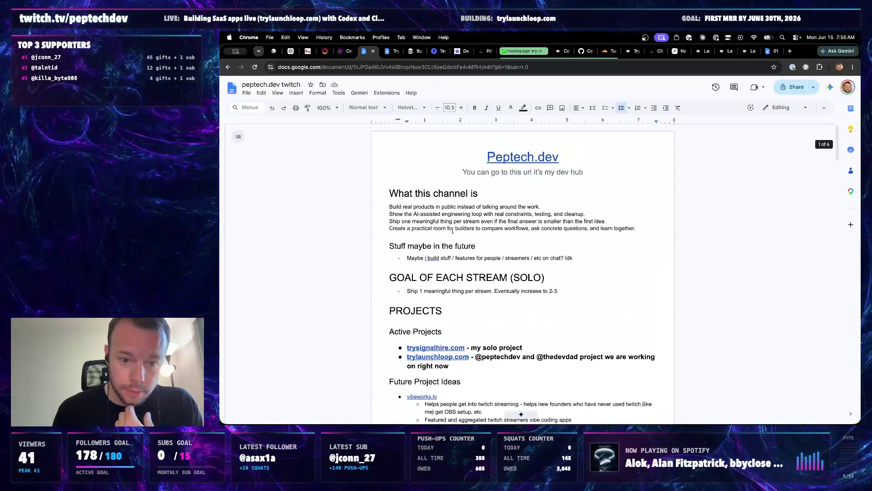
scroll(452, 231, down, 5)
scroll(452, 231, down, 5)
scroll(452, 230, down, 5)
scroll(453, 231, down, 5)
scroll(453, 230, down, 5)
scroll(453, 230, down, 1)
scroll(452, 231, down, 1)
scroll(457, 231, down, 2)
scroll(464, 232, down, 3)
scroll(470, 234, down, 2)
scroll(471, 234, down, 3)
scroll(470, 233, down, 1)
scroll(470, 234, down, 1)
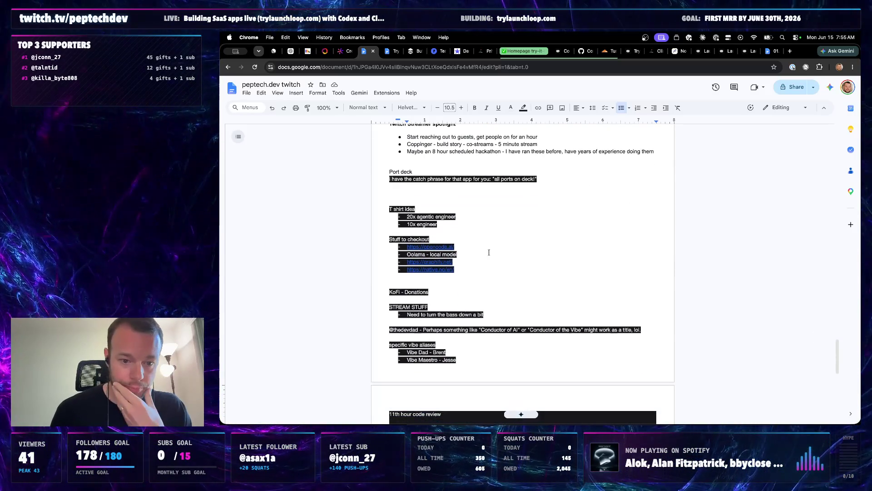
scroll(489, 252, down, 5)
scroll(488, 253, down, 2)
scroll(489, 252, down, 1)
scroll(488, 253, down, 1)
scroll(505, 304, up, 9)
scroll(505, 304, up, 10)
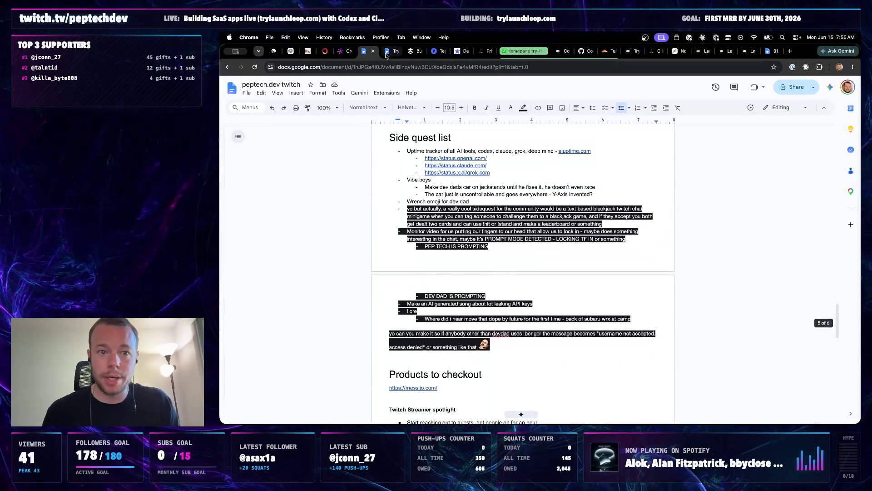
click(387, 50)
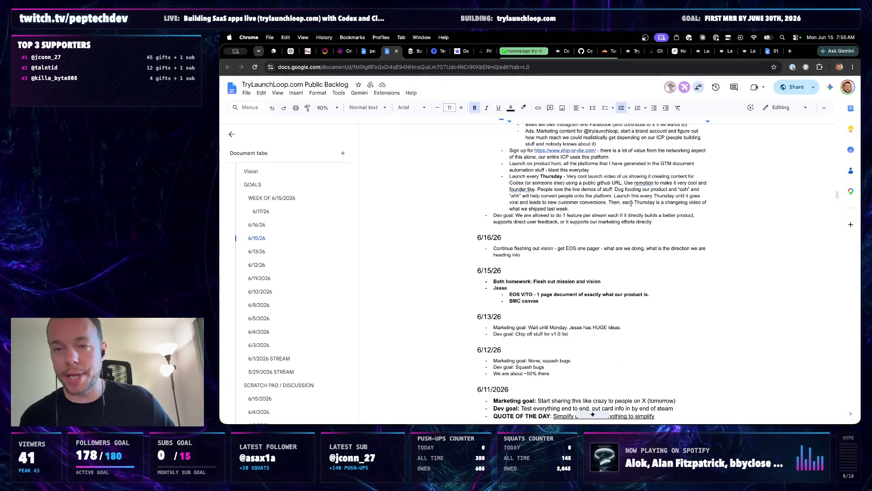
scroll(614, 224, up, 3)
scroll(582, 266, up, 3)
scroll(583, 266, up, 2)
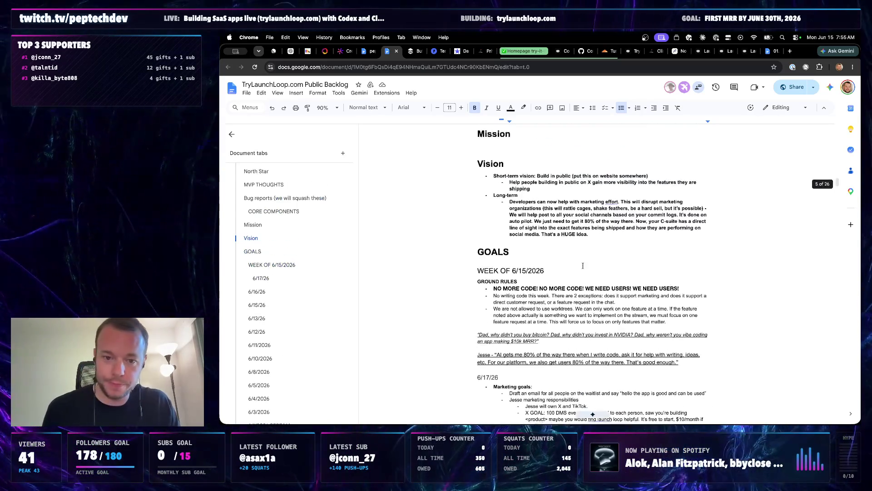
scroll(566, 300, up, 3)
scroll(547, 331, down, 1)
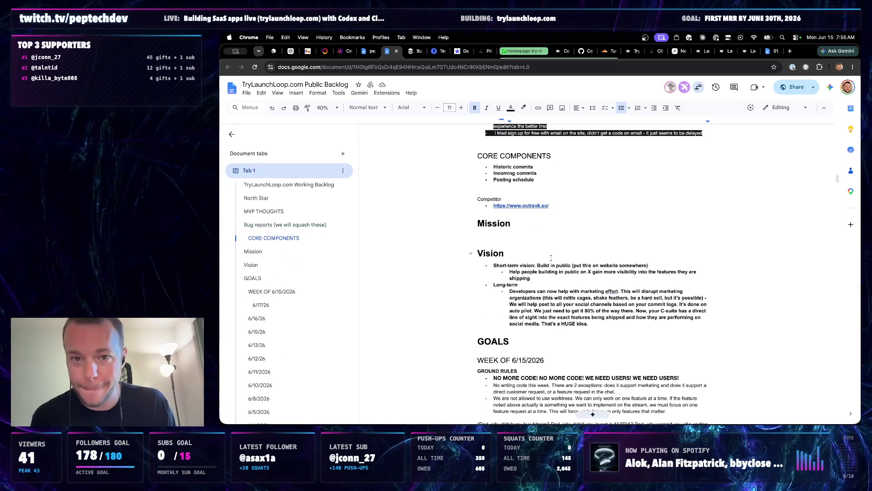
triple_click(506, 270)
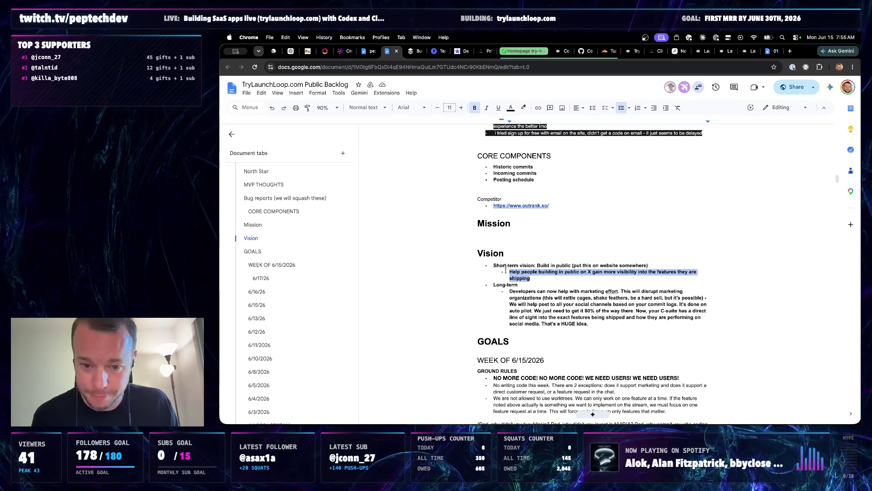
click(531, 278)
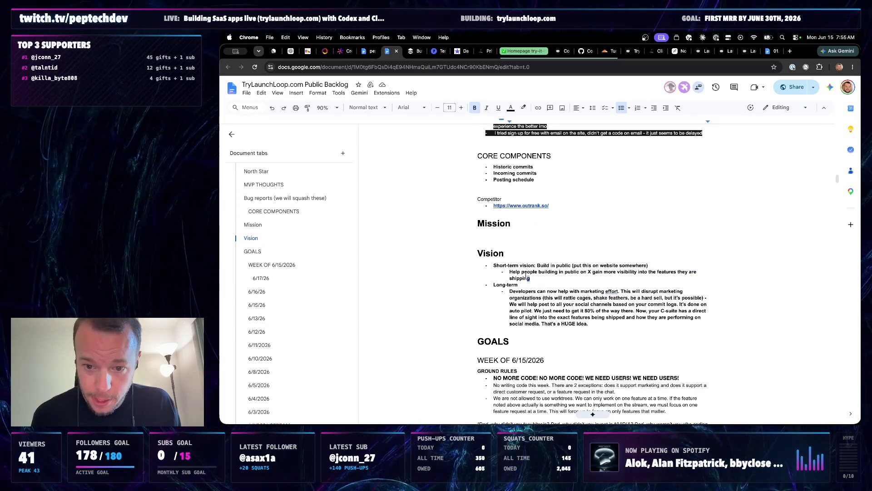
triple_click(536, 278)
click(545, 286)
scroll(550, 268, up, 3)
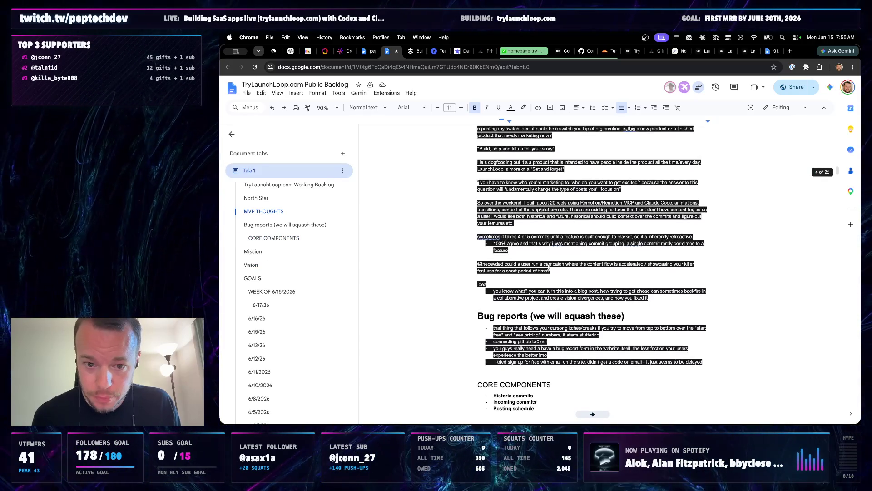
scroll(548, 267, down, 5)
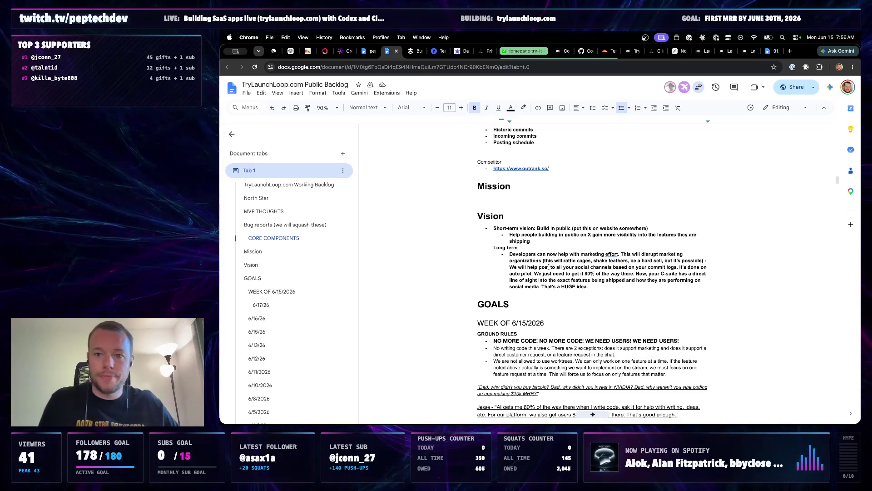
Replace the Mission TBD placeholder with a bullet 'Help builers/founders not ship in silence' and a second bullet
click(770, 50)
click(470, 204)
key(BackSpace)
key(BackSpace)
key(BackSpace)
key(Return)
text(- He)
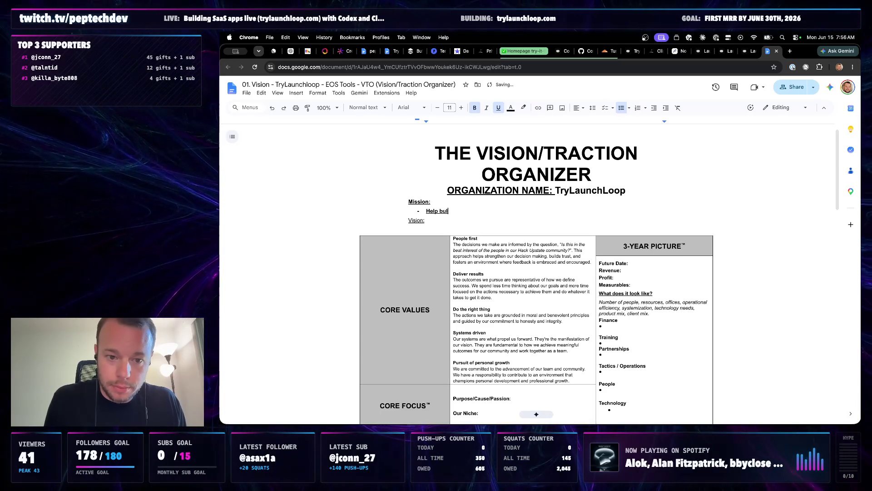
text(not ship in silence)
key(Return)
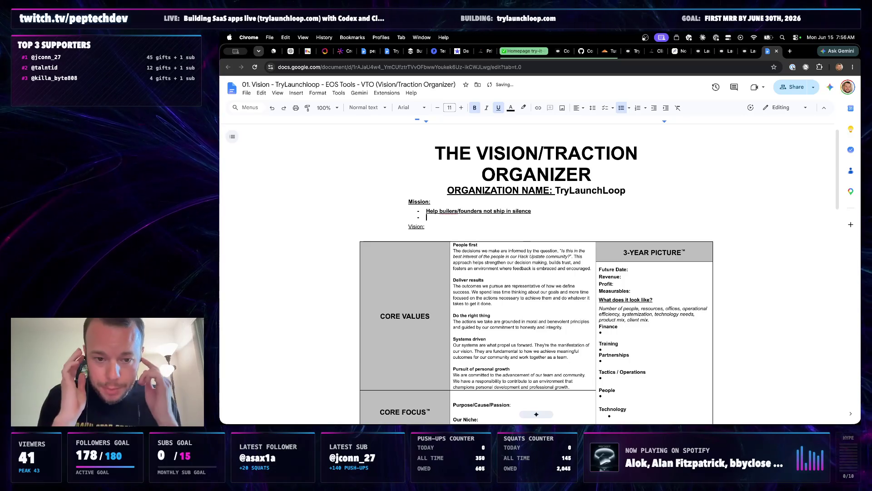
Start an empty bulleted line under the Vision heading
click(441, 227)
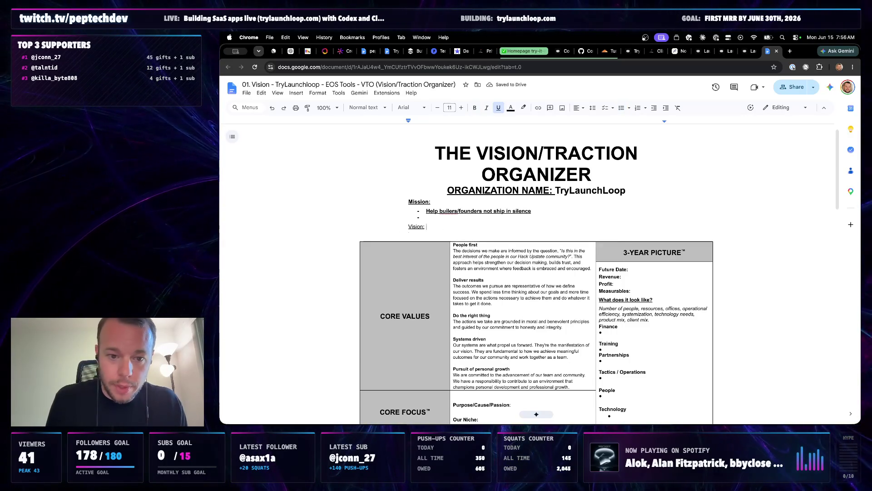
key(Return)
key(ctrl+shift+8)
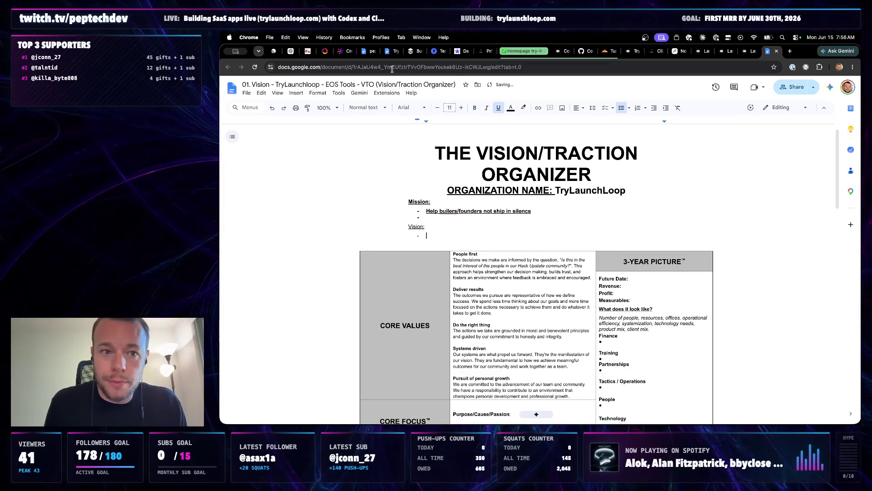
Check the Backlog's build-in-public vision bullet, then return and remove the empty Mission bullet
click(368, 52)
scroll(544, 220, down, 1)
click(539, 219)
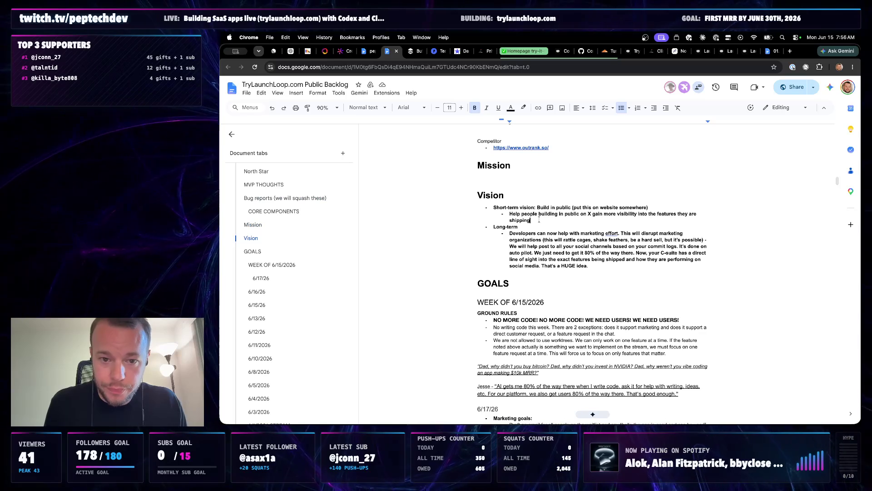
drag(539, 219, 501, 216)
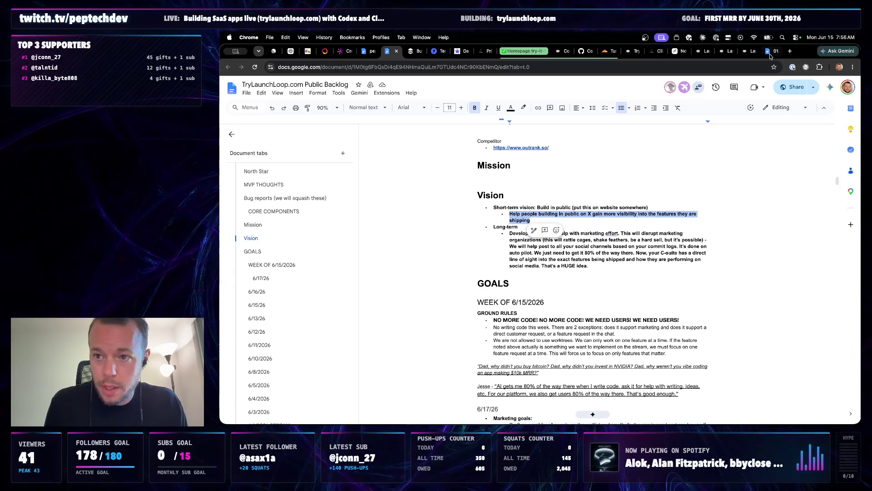
click(771, 51)
key(BackSpace)
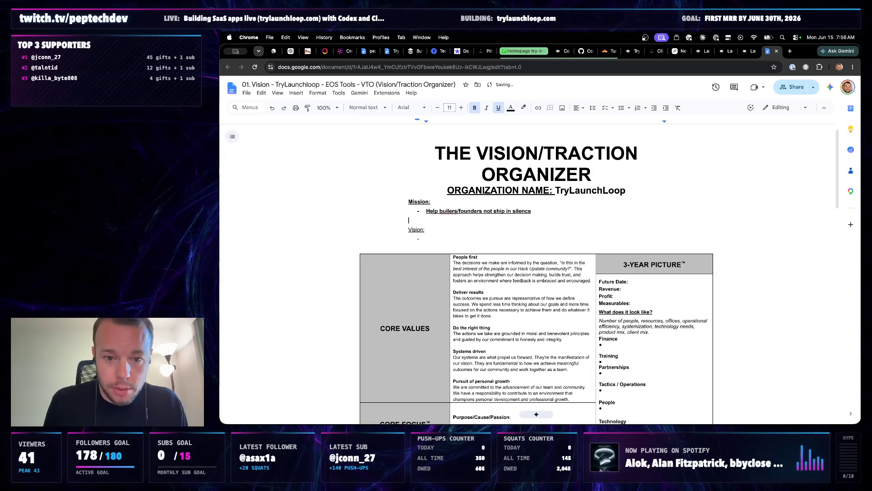
Trim the Mission bullet to 'Help founders/builders', fixing 'builers/' and removing 'not ship in silence'
key(BackSpace)
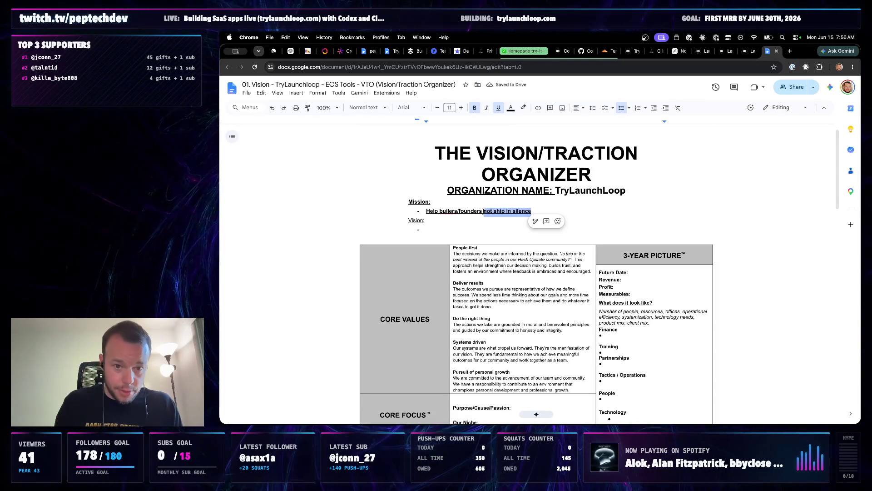
drag(459, 212, 436, 212)
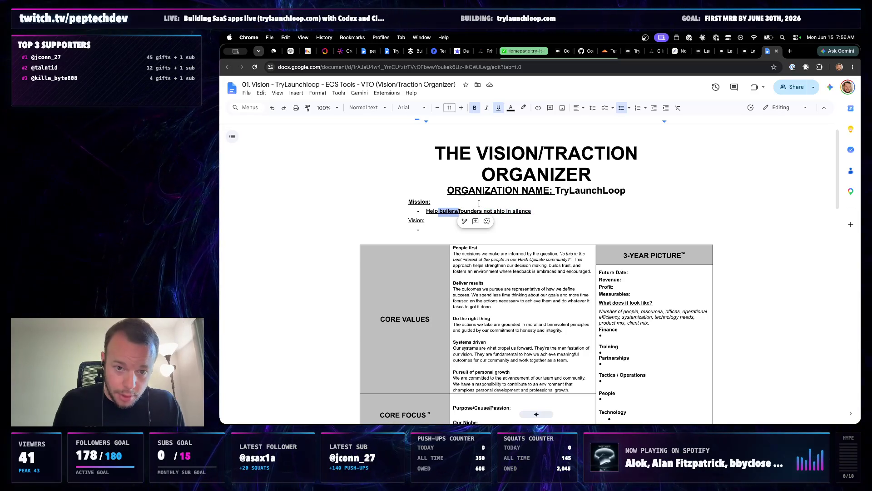
key(BackSpace)
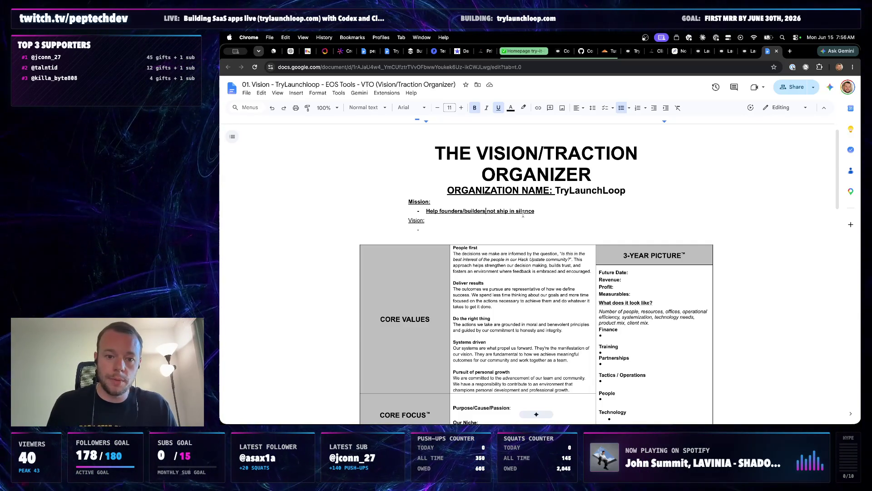
key(BackSpace)
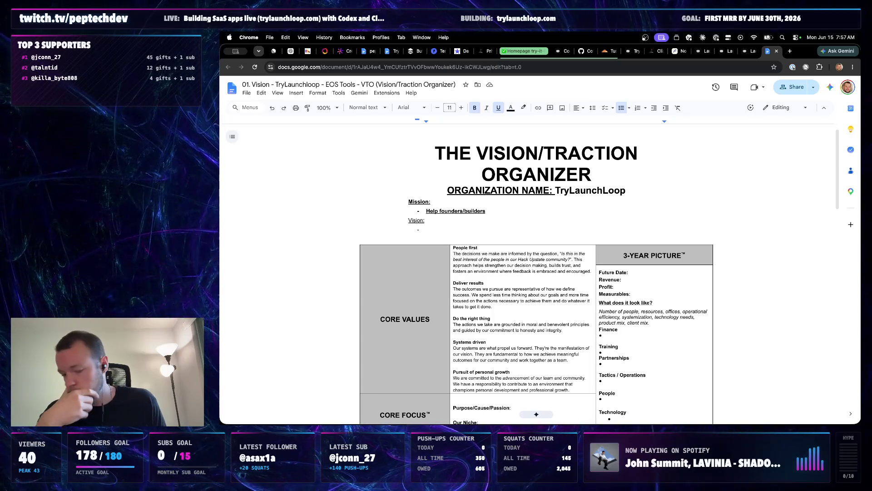
text( with marketing)
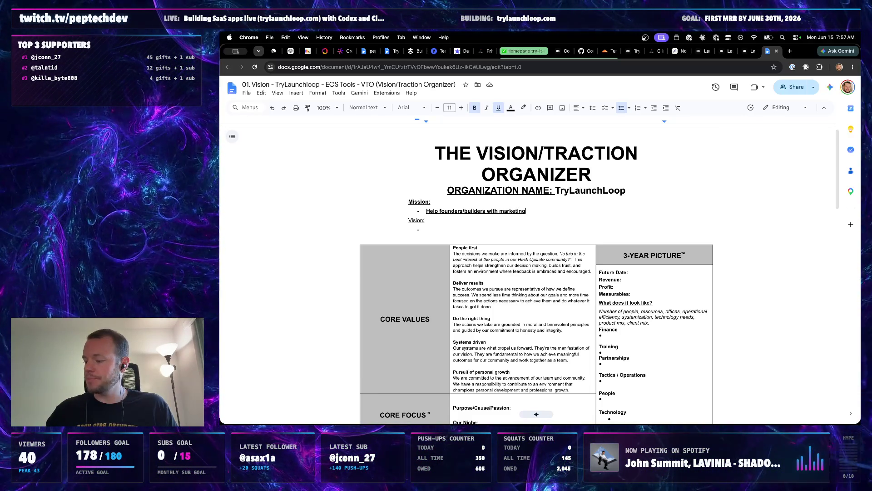
Finish the Mission as 'Help founders/builders with marketing' and add 'Put your marketing on autopilot'
key(Return)
text(Put yo)
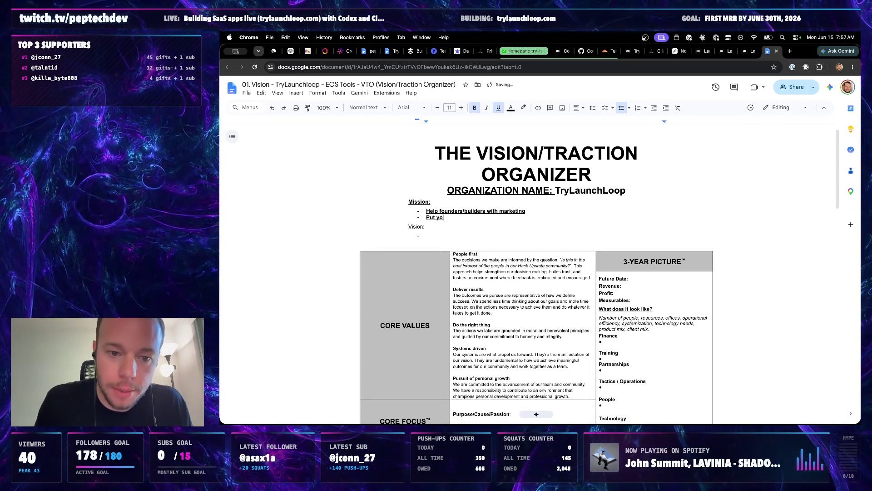
text(ur markeit)
key(BackSpace)
key(BackSpace)
text(ting on autopilot)
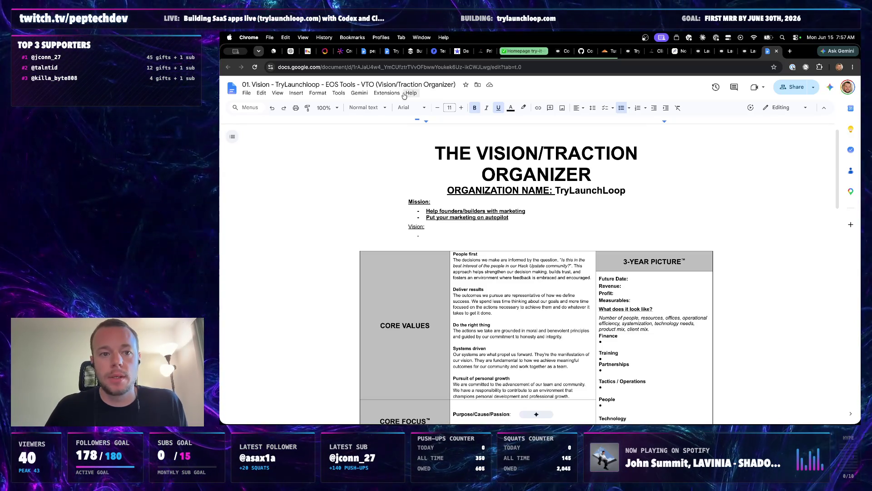
click(392, 52)
scroll(513, 288, up, 10)
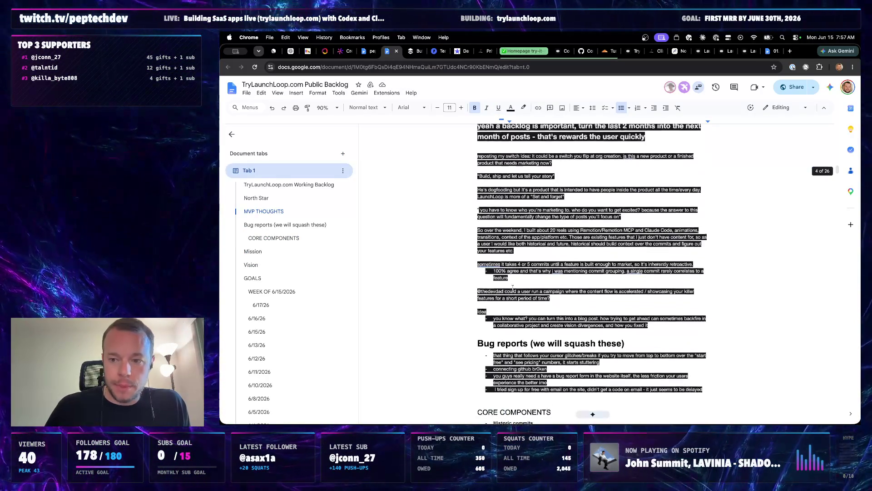
scroll(512, 288, up, 2)
scroll(513, 293, up, 5)
scroll(511, 300, up, 3)
scroll(510, 309, up, 1)
scroll(509, 309, down, 4)
scroll(571, 275, up, 1)
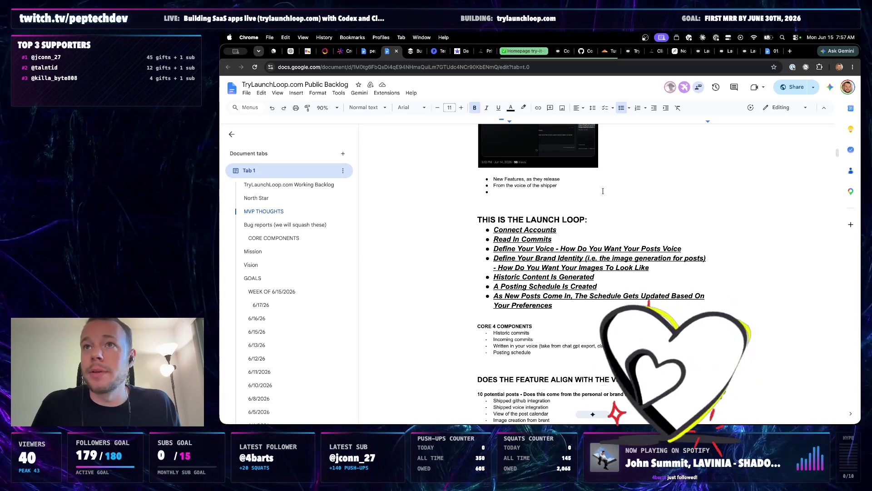
Select all eight steps of the backlog's 'THIS IS THE LAUNCH LOOP' list, from Connect Accounts to Your Preferences
click(571, 232)
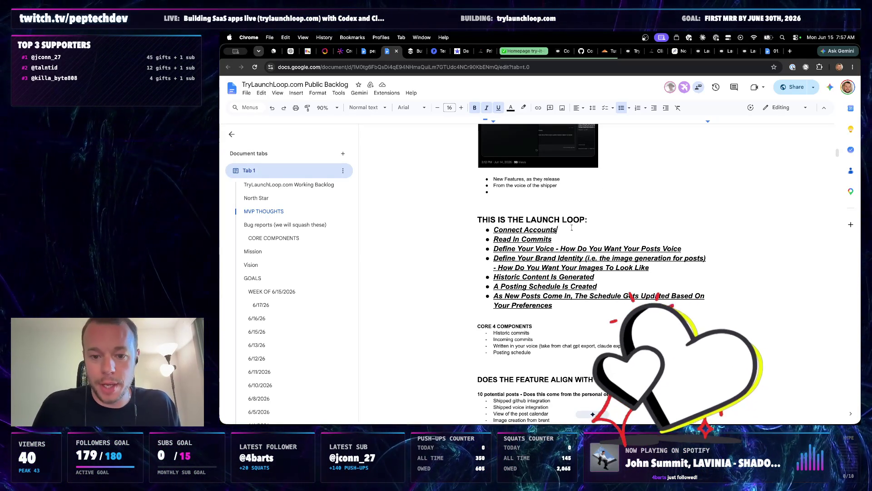
drag(554, 305, 487, 231)
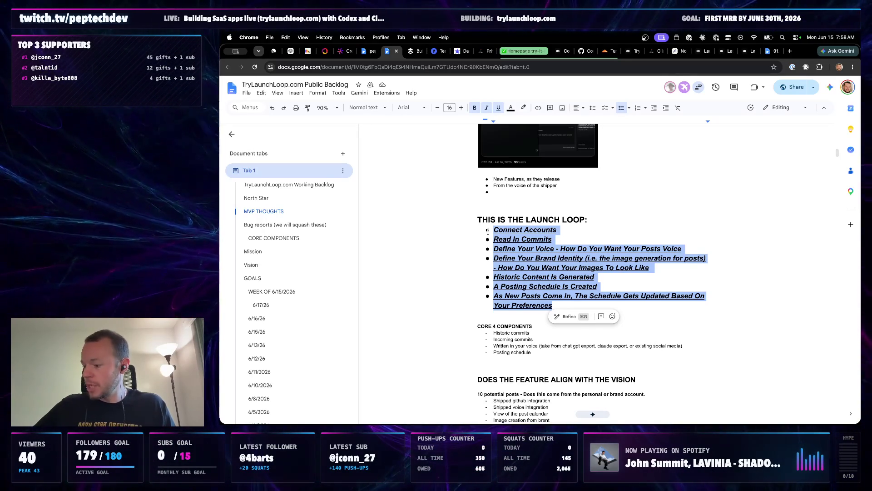
Load thevibeboys.com in a new tab, view the Yacht page at 125% zoom, then start another new tab
click(790, 51)
text(theb)
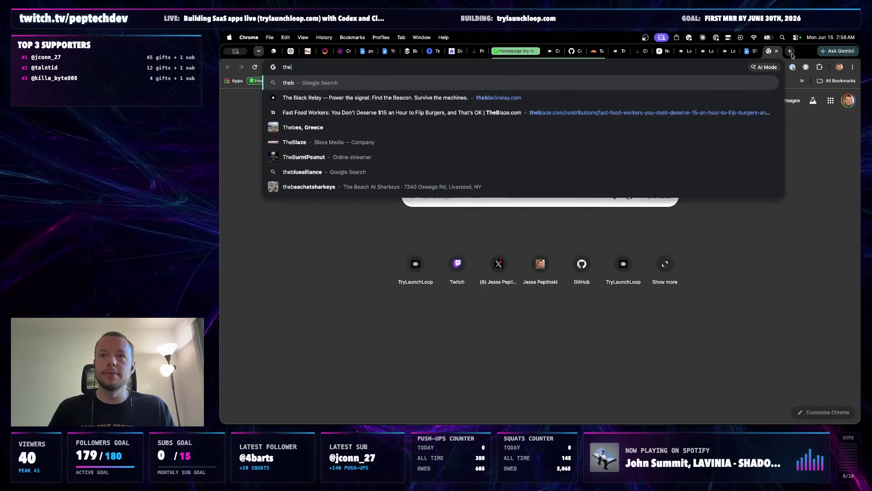
text(i)
key(BackSpace)
key(BackSpace)
text(vi)
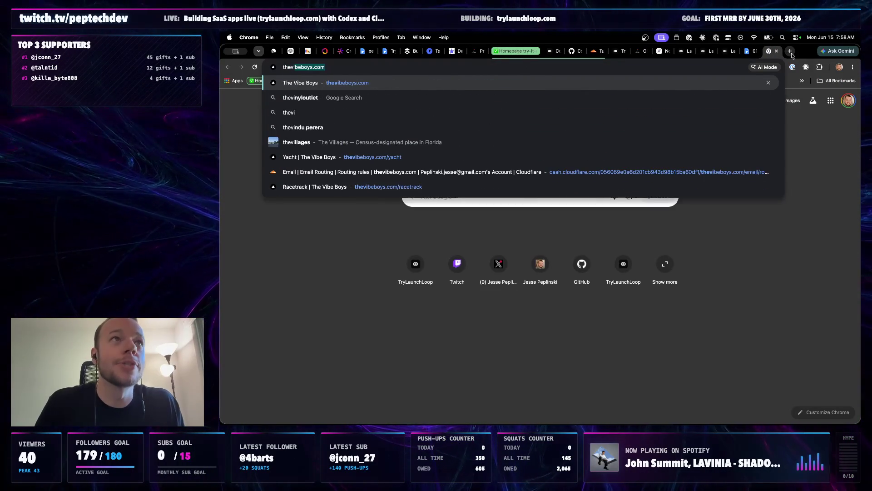
key(Return)
click(617, 91)
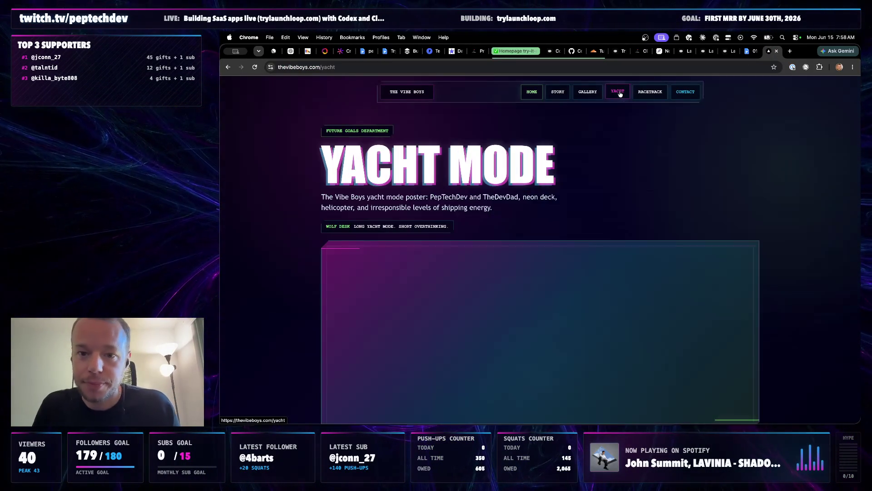
key(super+equal)
scroll(561, 266, down, 3)
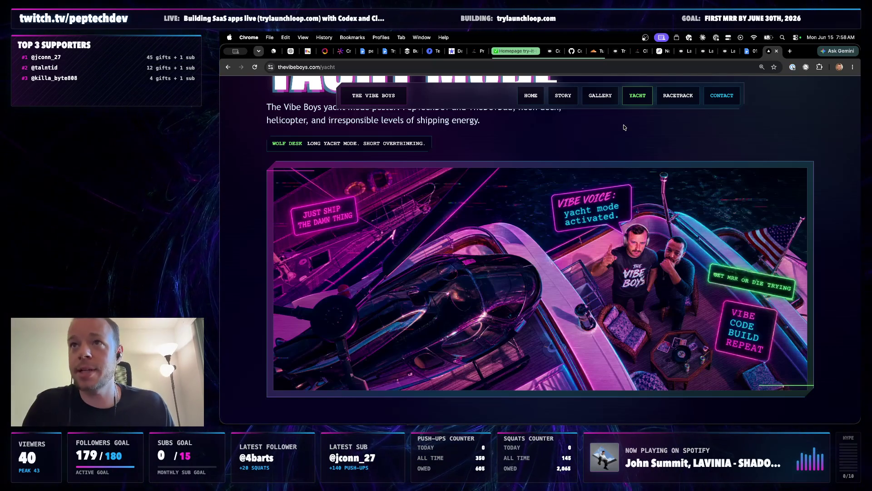
click(790, 51)
text(the wolf of wall street)
Search Google Images for 'wolf of wall street helicopter on yacht' and briefly view the first result's source page
key(super+a)
text(wolf )
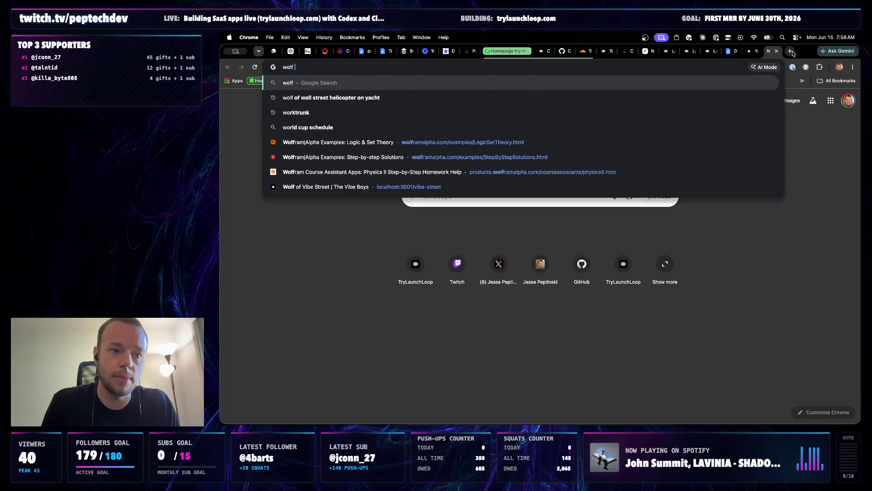
text(of wa)
key(BackSpace)
text(all street boat)
key(BackSpace)
key(BackSpace)
key(BackSpace)
text(helicopter on yacht)
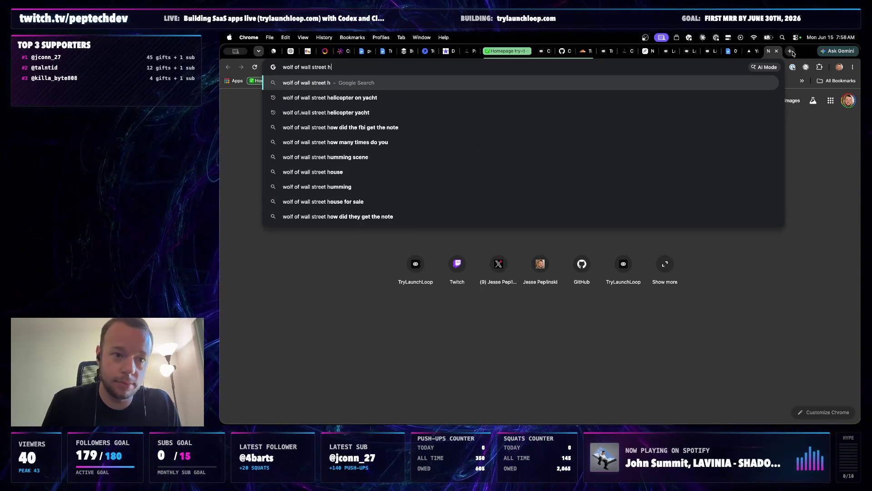
key(Return)
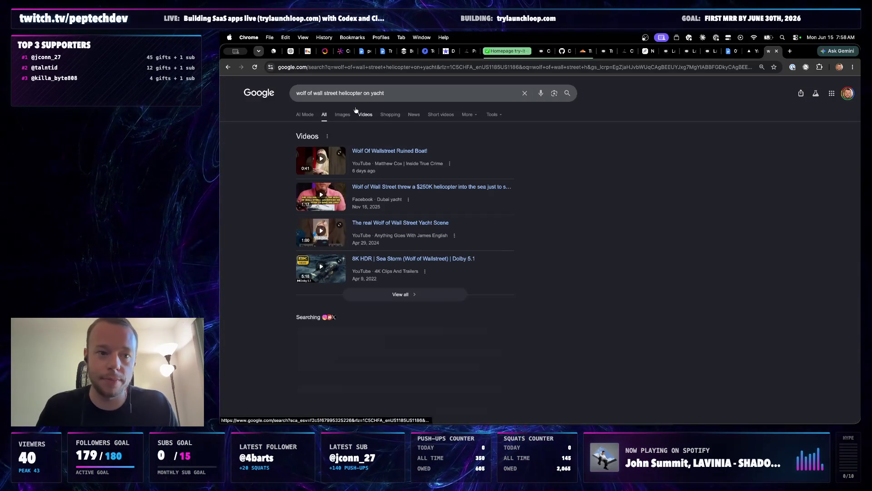
click(347, 114)
click(271, 176)
click(596, 229)
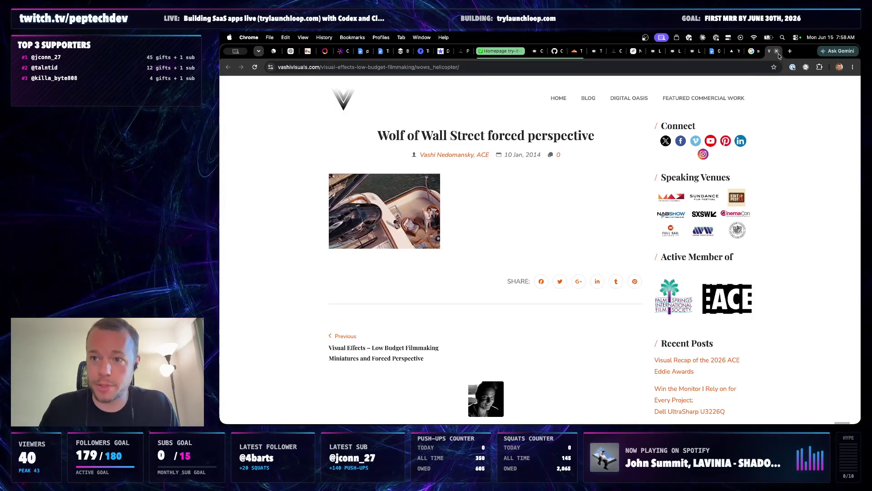
key(super+w)
Compare the image results with the Vibe Boys yacht page, then return to the Vision/Traction Organizer doc
key(super+equal)
key(super+equal)
key(super+minus)
key(super+minus)
key(super+equal)
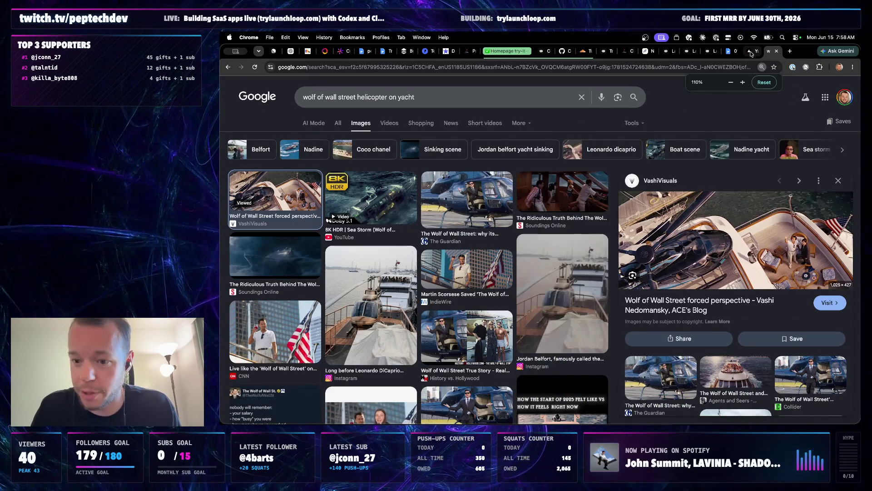
click(750, 54)
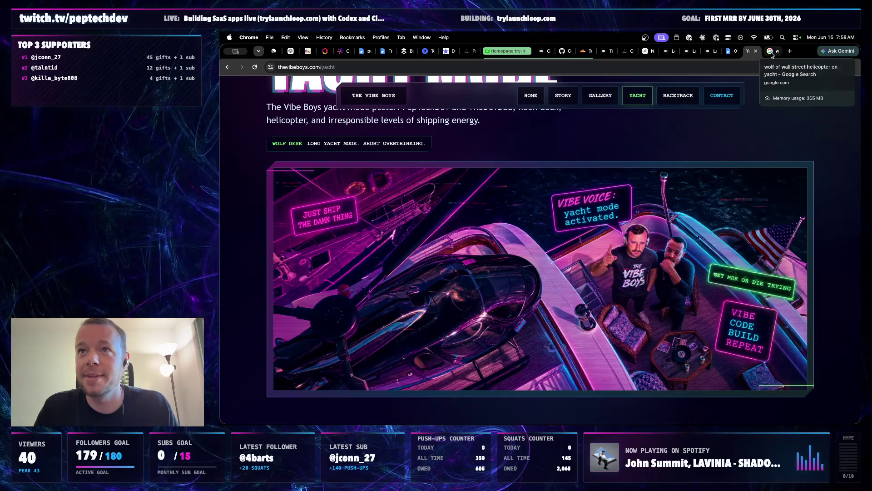
click(770, 52)
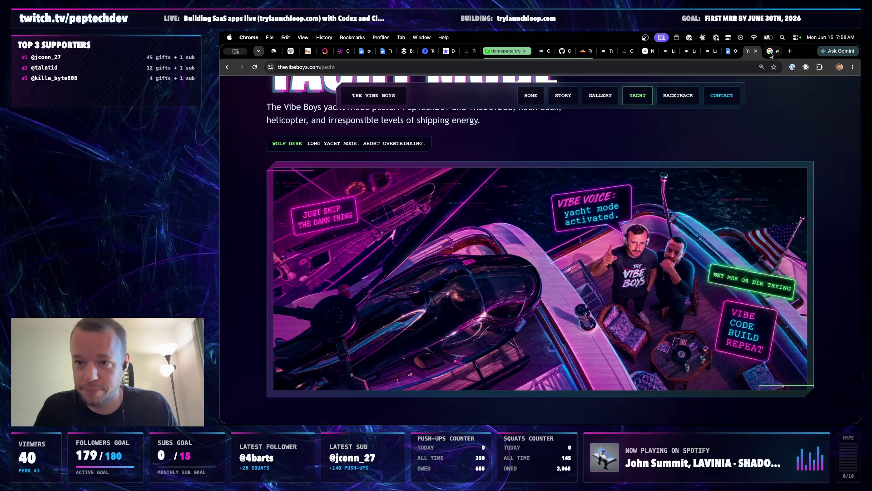
click(771, 53)
click(753, 53)
click(771, 53)
click(770, 53)
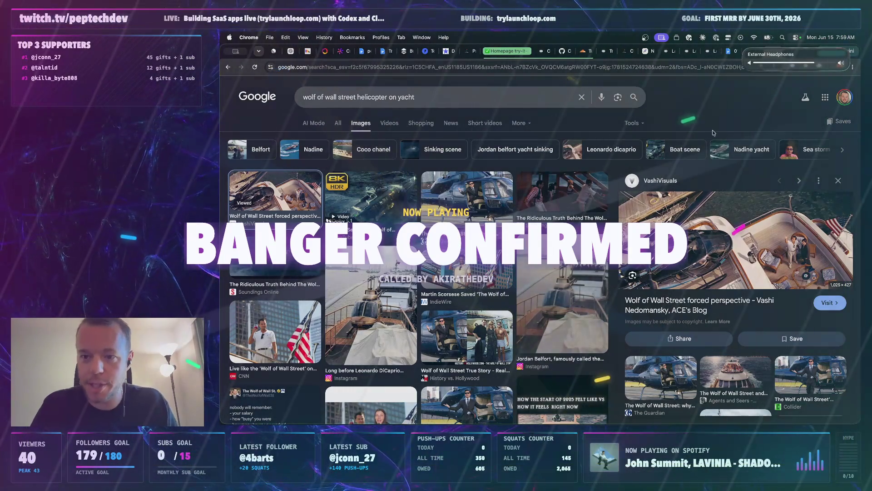
key(XF86AudioRaiseVolume)
click(762, 52)
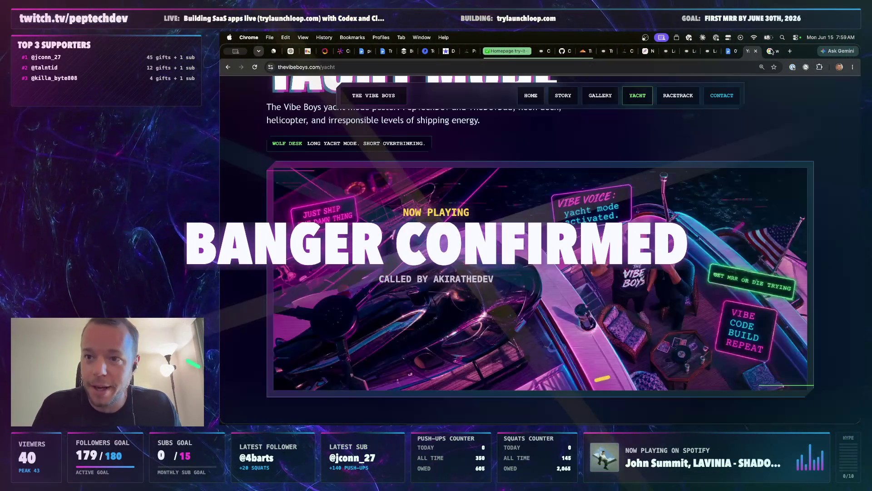
click(774, 52)
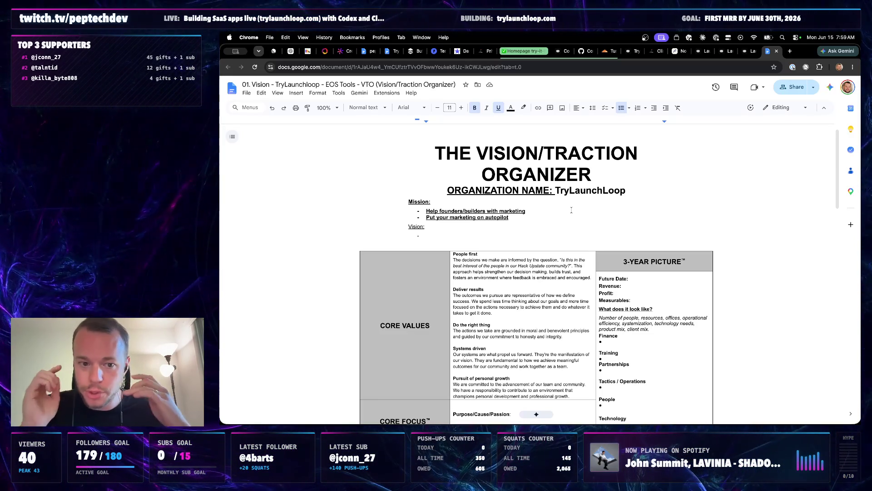
Review the two Mission bullets, underlining them and reselecting the 'Put your marketing on autopilot' line
drag(514, 217, 442, 211)
click(515, 216)
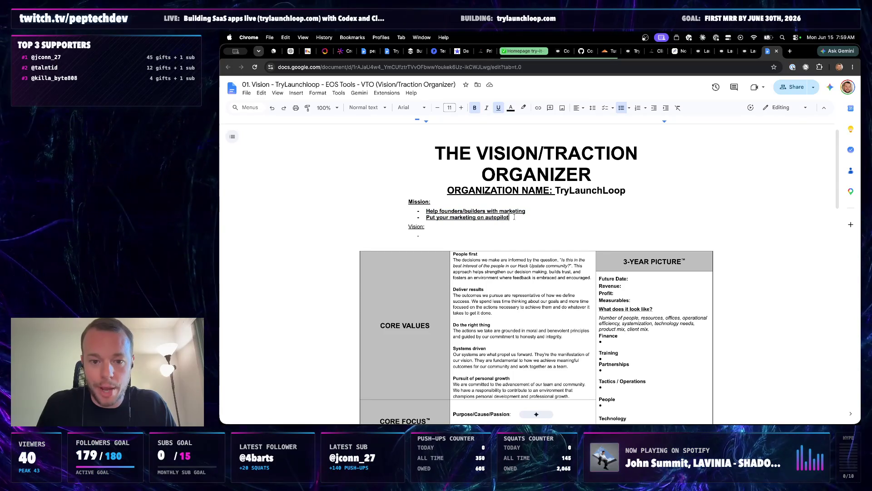
drag(514, 217, 404, 203)
key(ctrl+u)
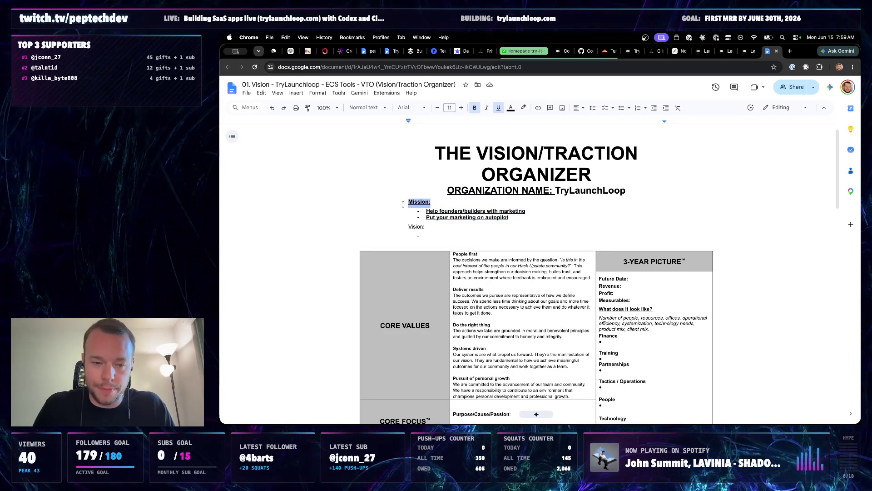
click(432, 229)
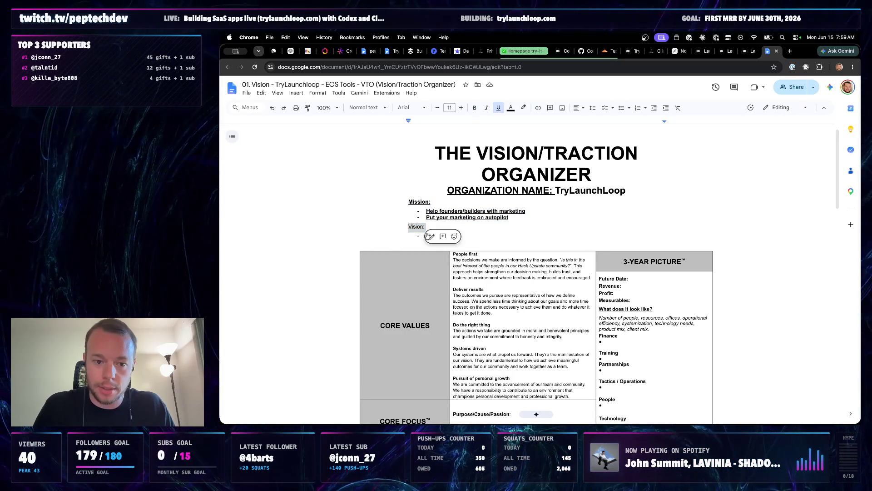
triple_click(518, 217)
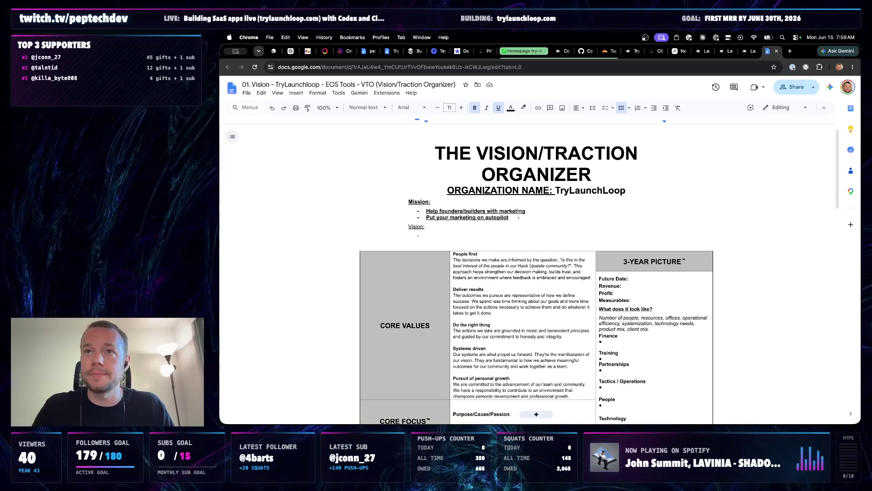
triple_click(519, 217)
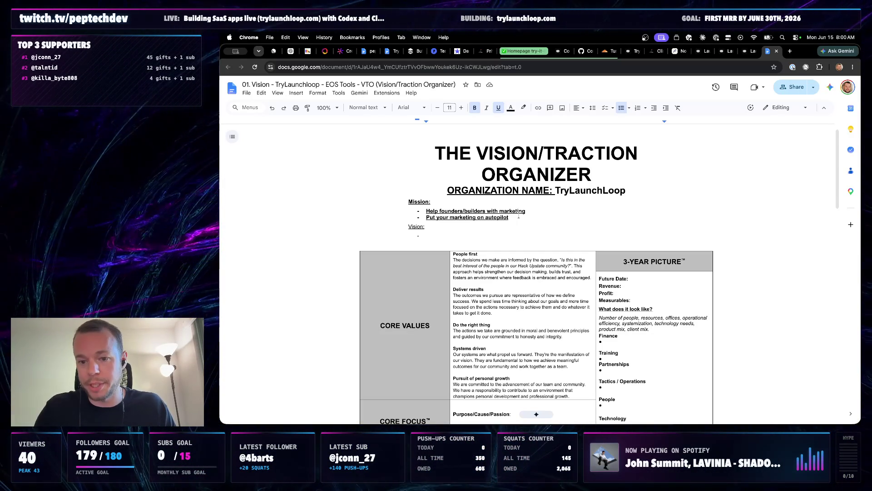
click(518, 217)
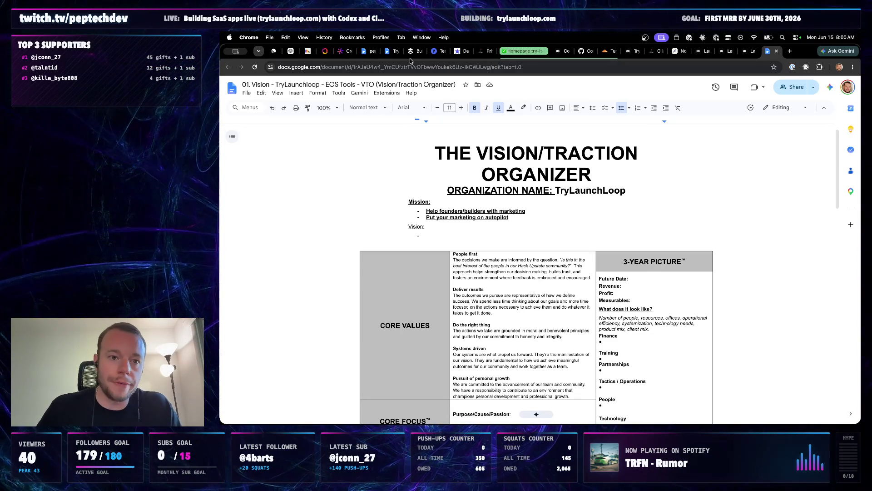
Visit the Public Backlog doc, then close the broken TryLaunchLoop dashboard tab to land on the VTO doc
click(388, 51)
click(530, 219)
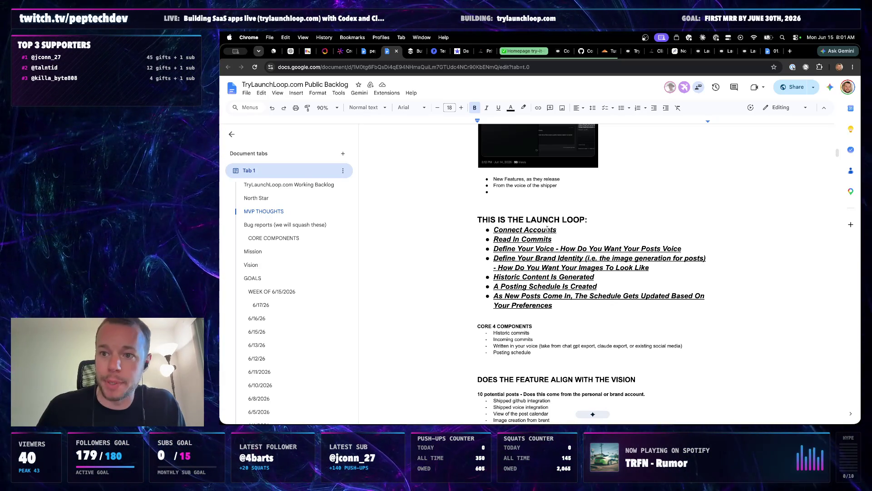
click(708, 53)
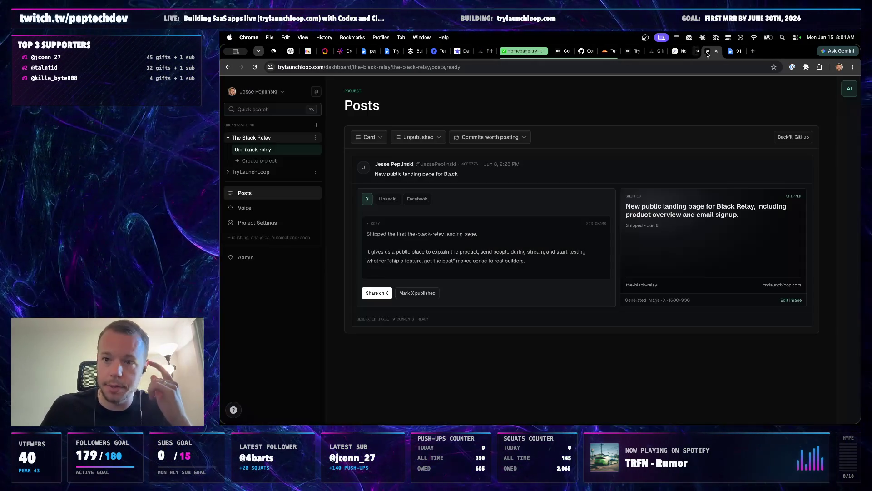
click(716, 51)
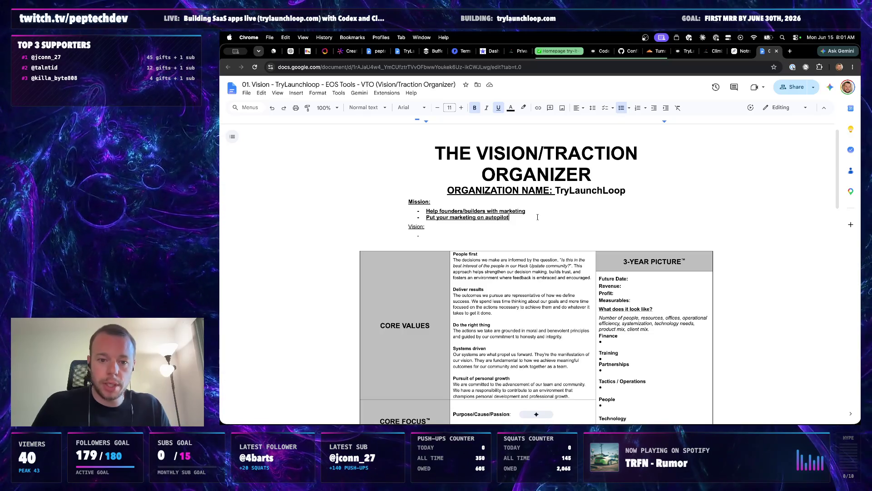
Add the Upstate NY tech-community mission bullet, then search 'anthropic mission statement' in a new tab
key(Return)
text(HU - Ada)
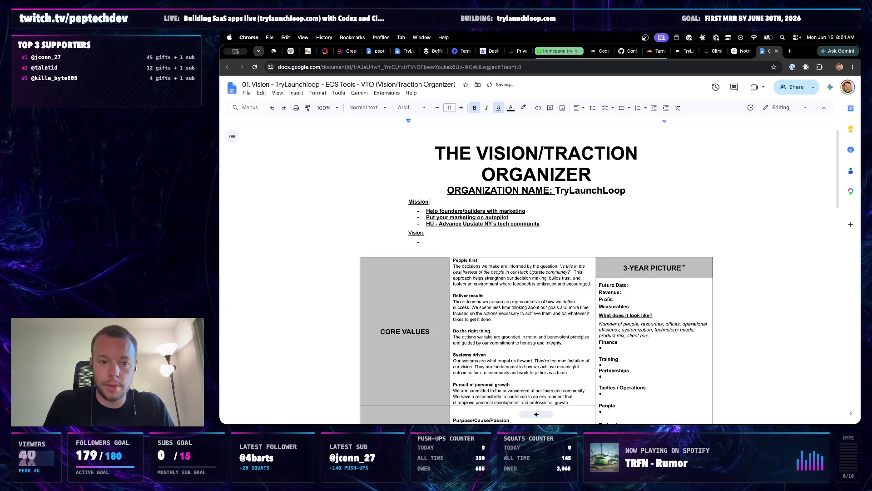
text((5words))
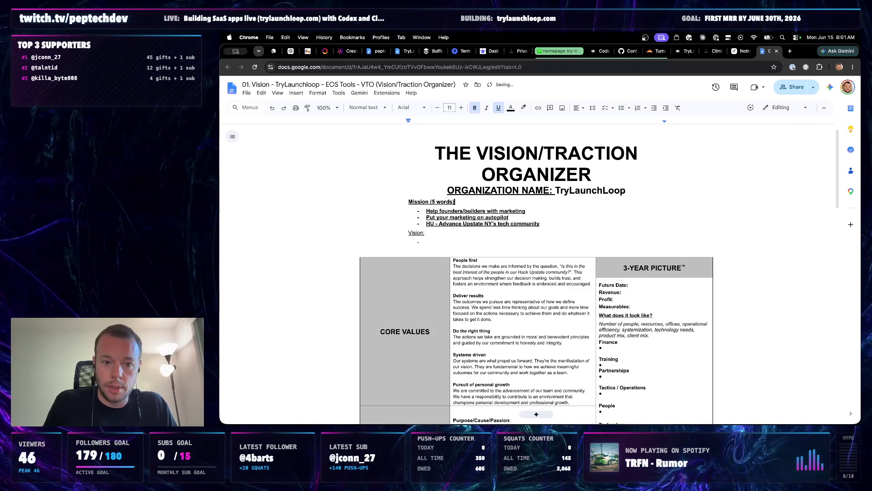
click(789, 52)
text(claude o)
key(BackSpace)
key(BackSpace)
key(BackSpace)
text(anthri)
key(BackSpace)
text(opic missionsta)
key(BackSpace)
key(BackSpace)
key(BackSpace)
text(statement)
key(Return)
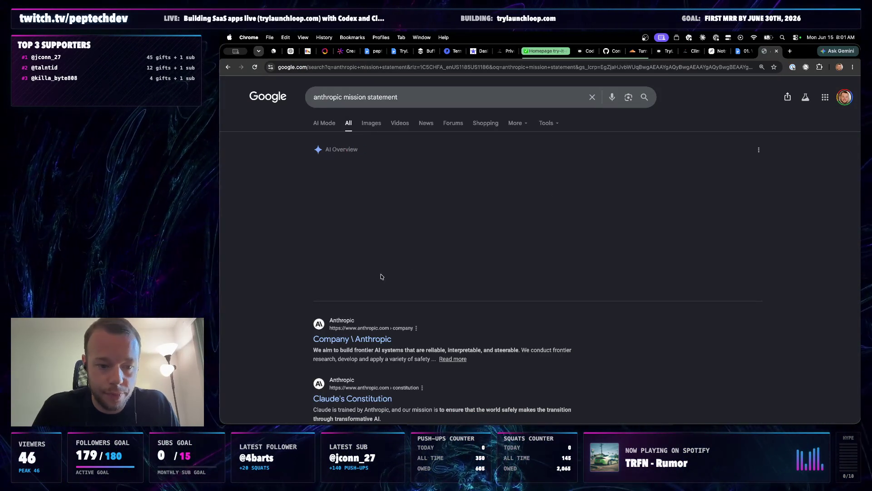
Read Anthropic's company page mission, then bring the Vision/Traction Organizer doc back
click(339, 339)
drag(473, 171, 592, 187)
click(593, 186)
scroll(582, 289, down, 1)
scroll(539, 292, down, 2)
scroll(539, 293, up, 3)
drag(379, 147, 734, 143)
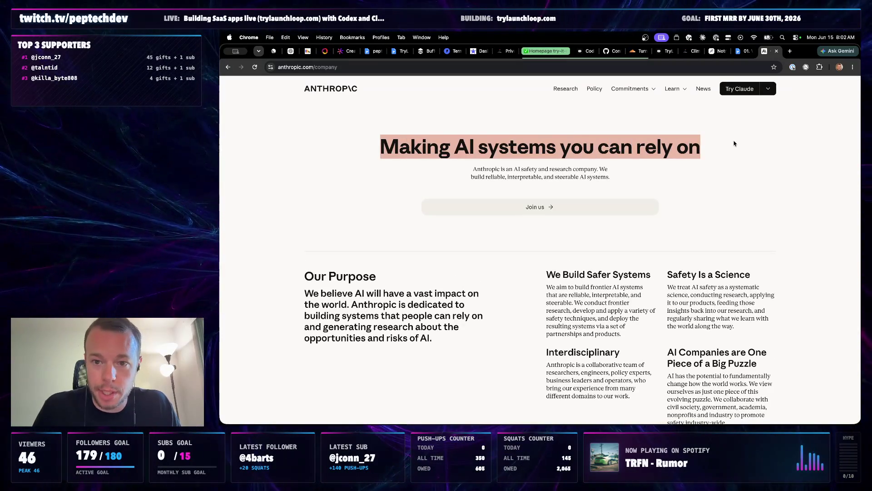
click(734, 142)
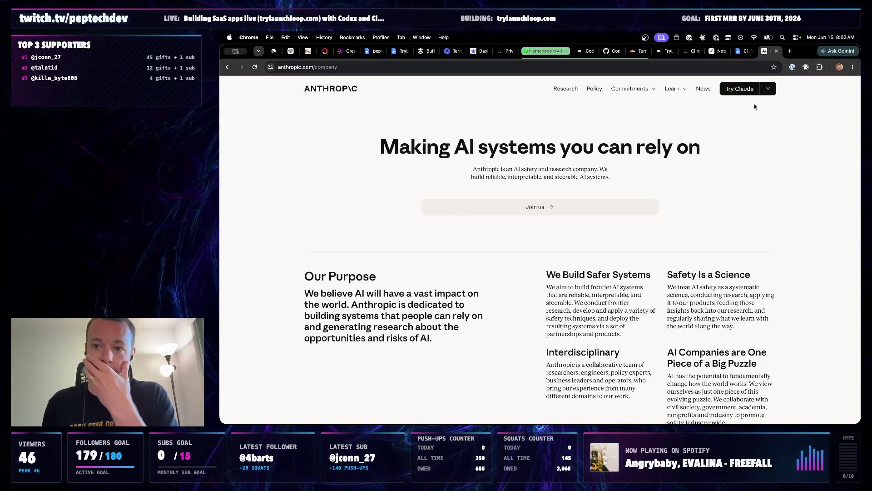
drag(743, 51, 762, 56)
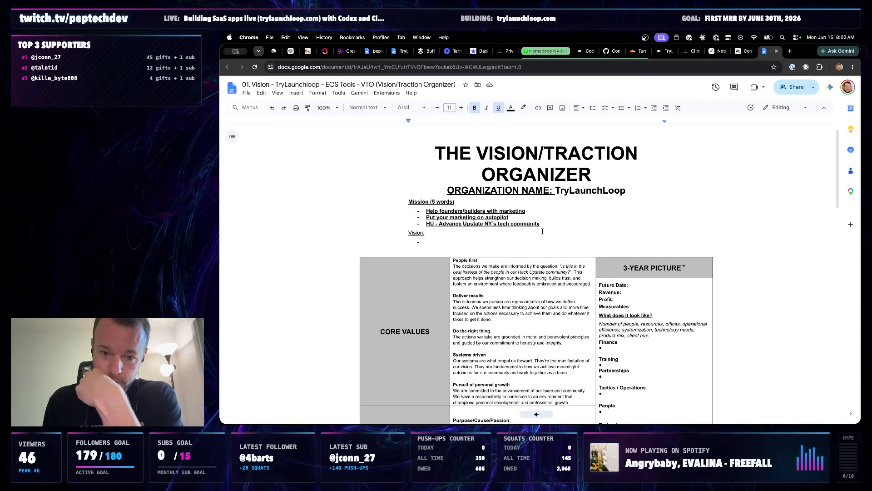
Add the 'Building in public - founder fist angle' bullet and select all four mission bullets
key(Return)
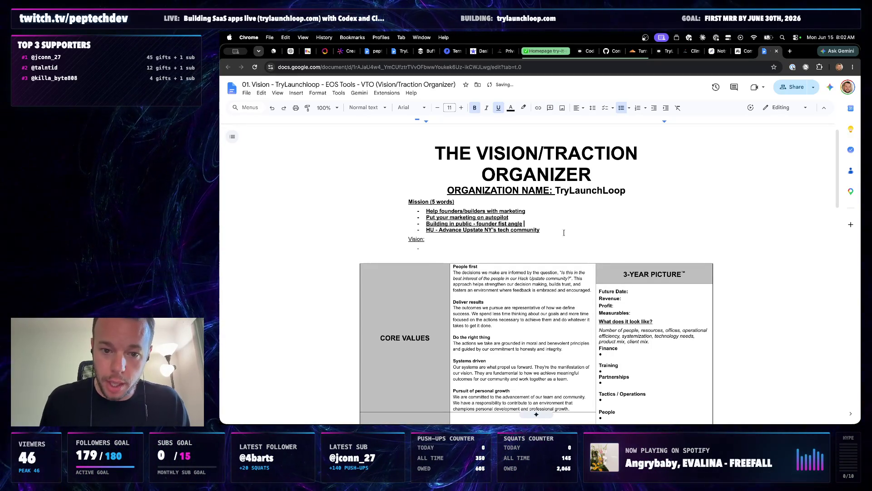
drag(549, 233, 423, 212)
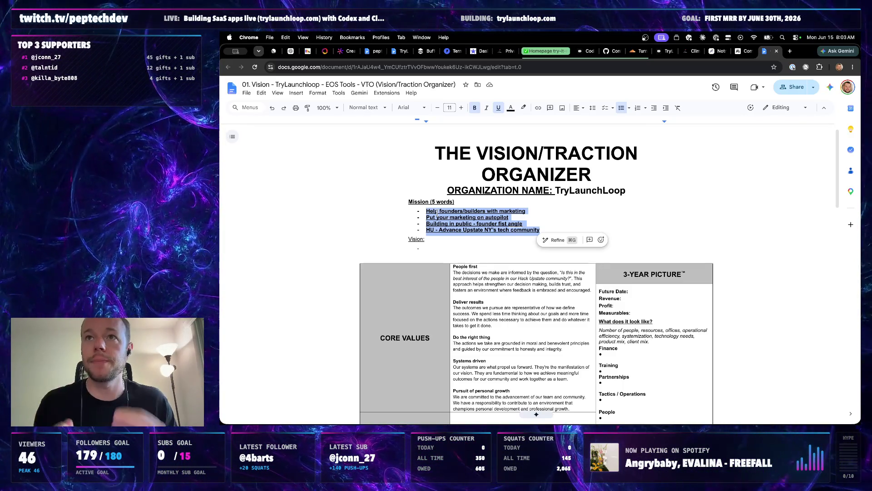
Paste 'Fixing the marketing loop for developers' on a new line under the Mission heading
click(455, 211)
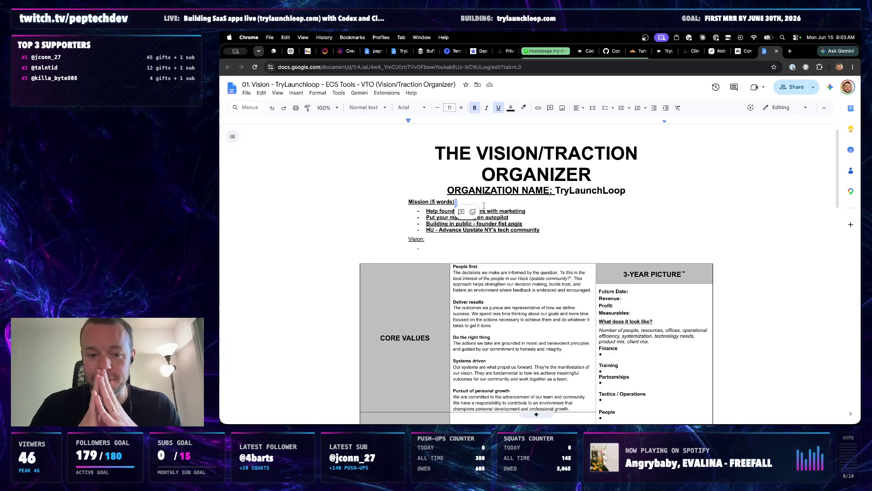
key(Return)
key(Return)
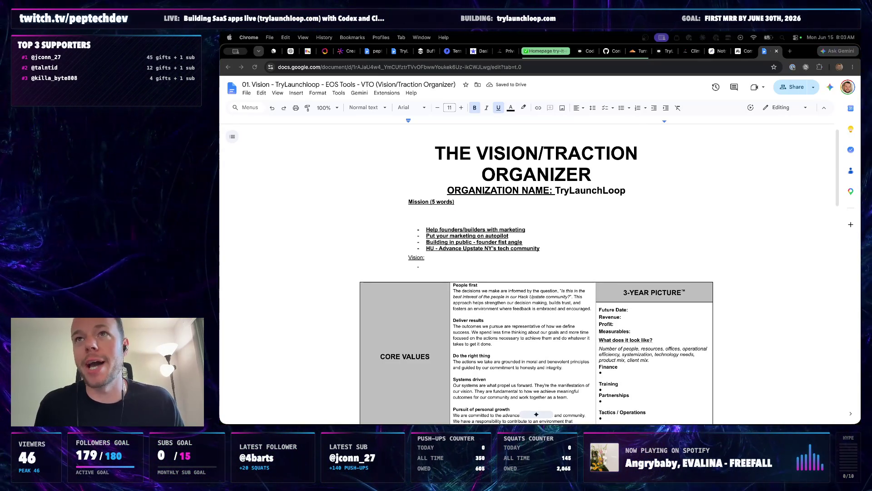
click(427, 210)
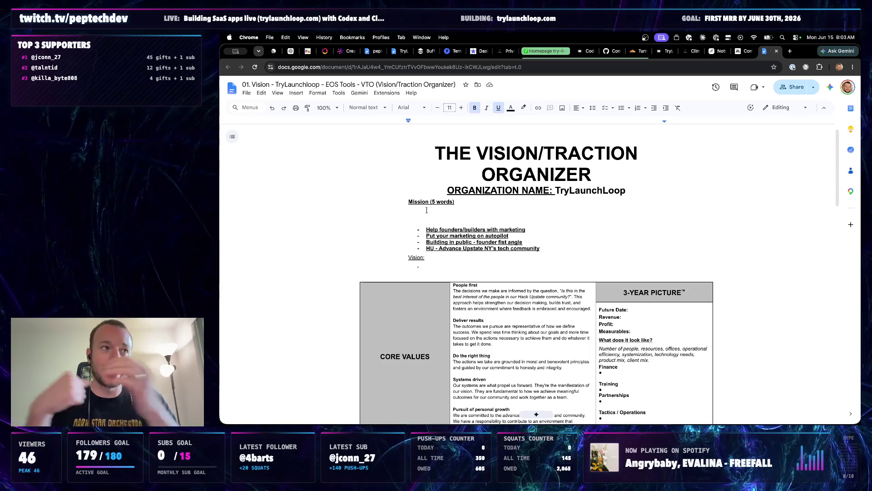
text("Fixing the marketing loop for developers")
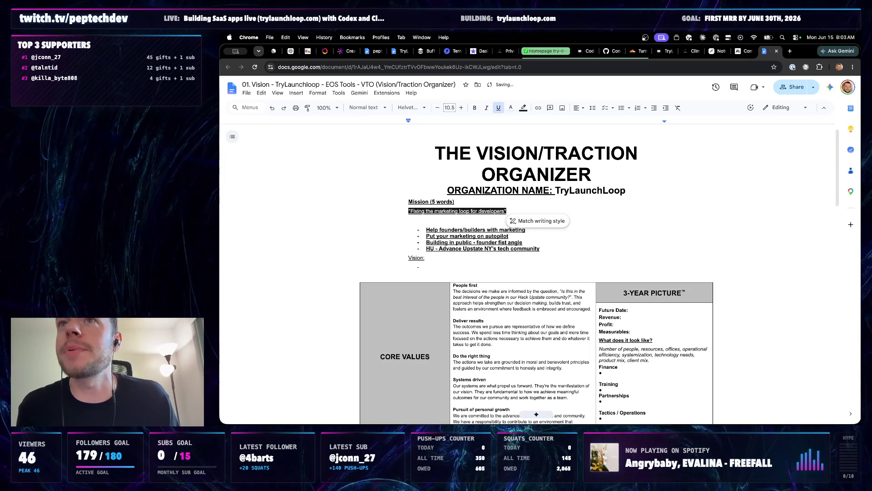
Bold the new tagline and correct its ending to read '- Introducing launchloop'
drag(408, 211, 514, 215)
key(super+b)
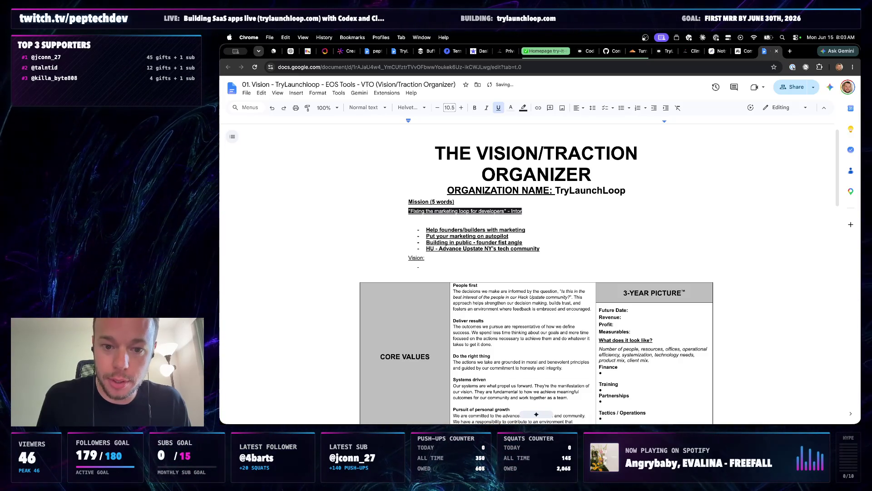
text(- Introducin)
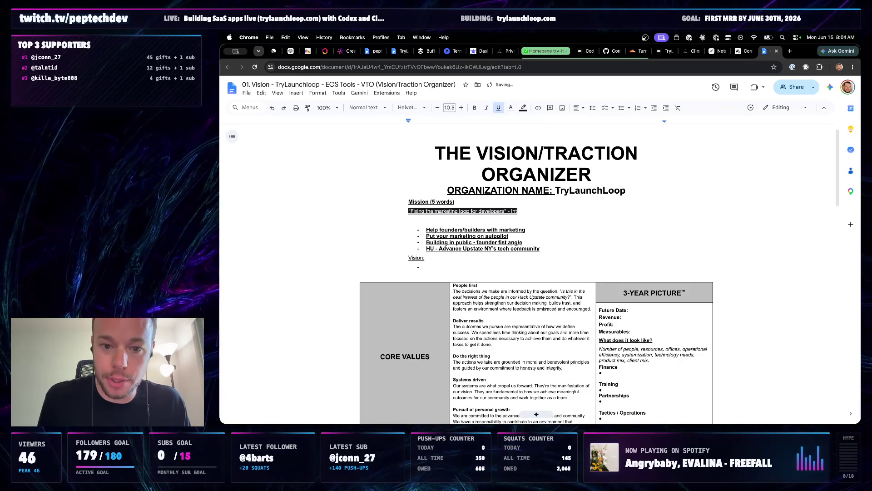
text(g la)
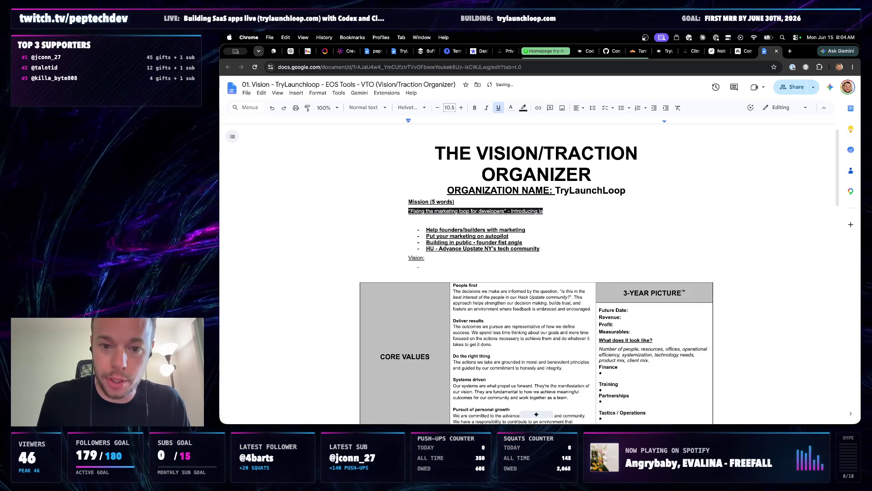
text(unchloop)
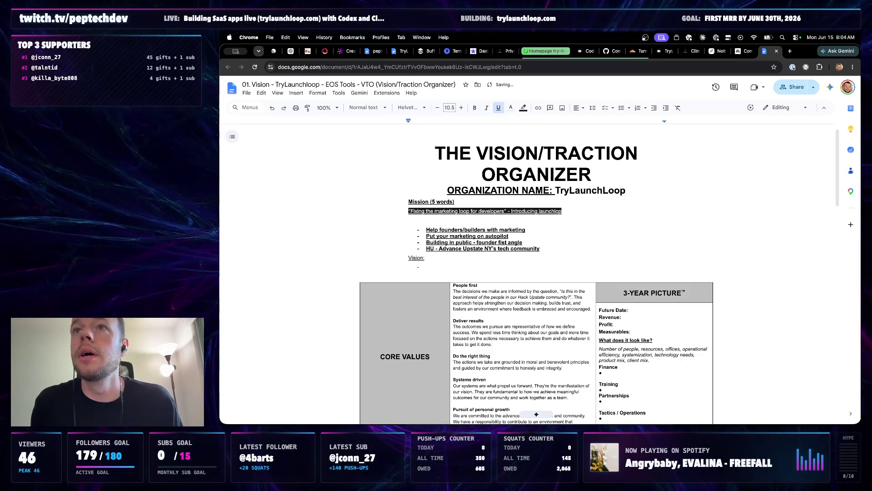
key(BackSpace)
key(BackSpace)
key(BackSpace)
text(oop)
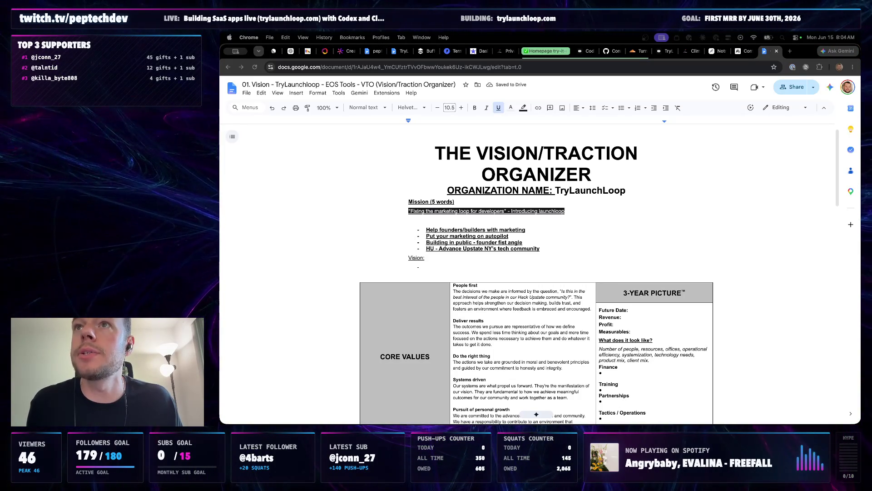
click(526, 220)
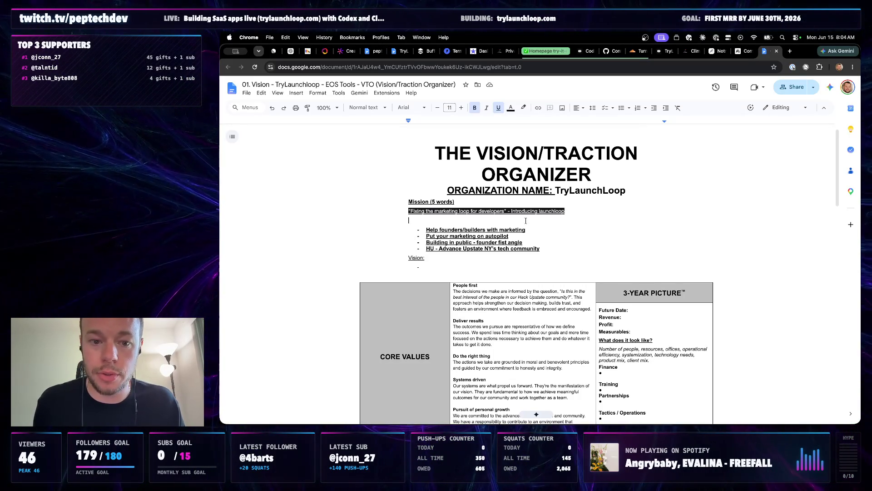
Write the second tagline 'Loop in your customers about your launch' below the first
text("Loop in your customers about your launch")
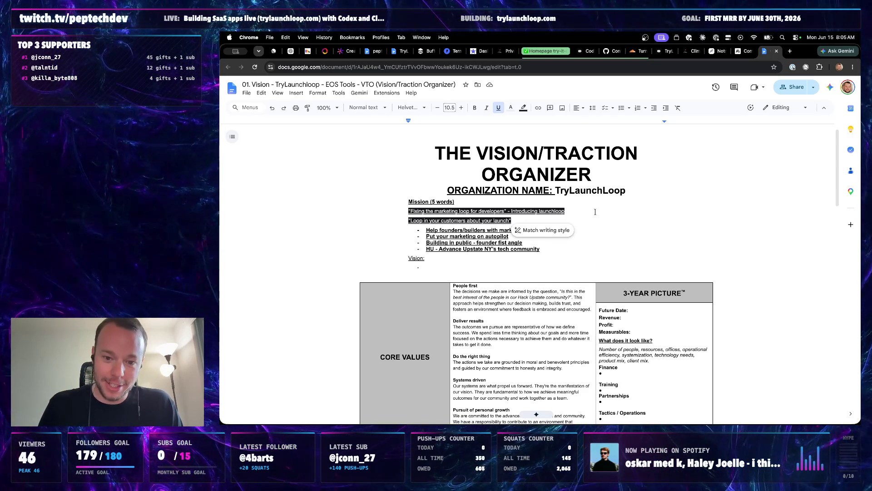
Replace 'Introducing' with 'Announcements', add '/resolving' after 'Fixing', and start a line for a third tagline
double_click(529, 211)
text(an)
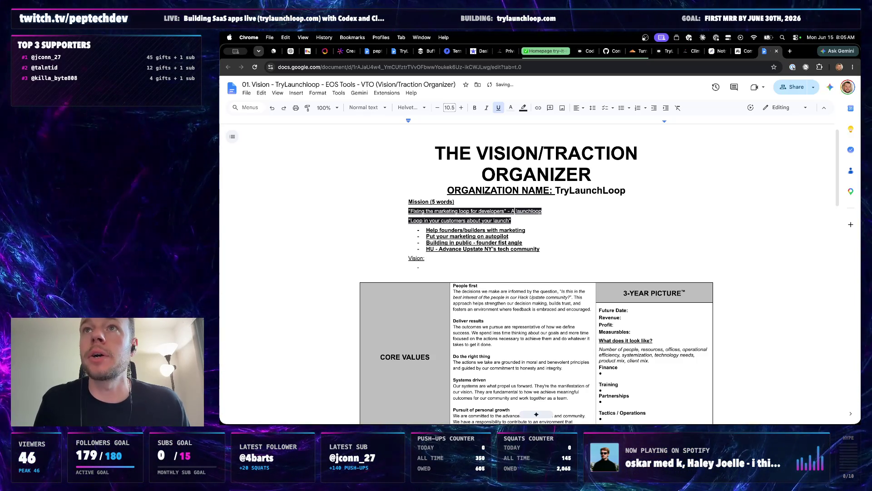
text(ouncments)
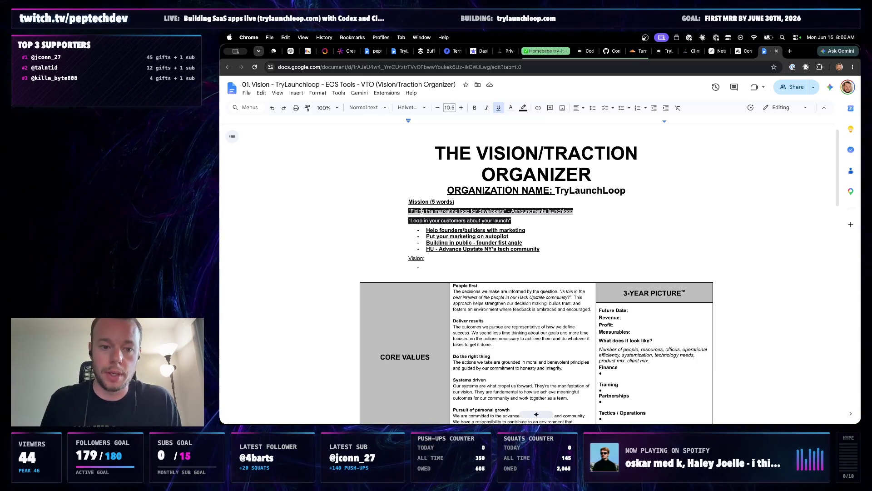
text(/resolving)
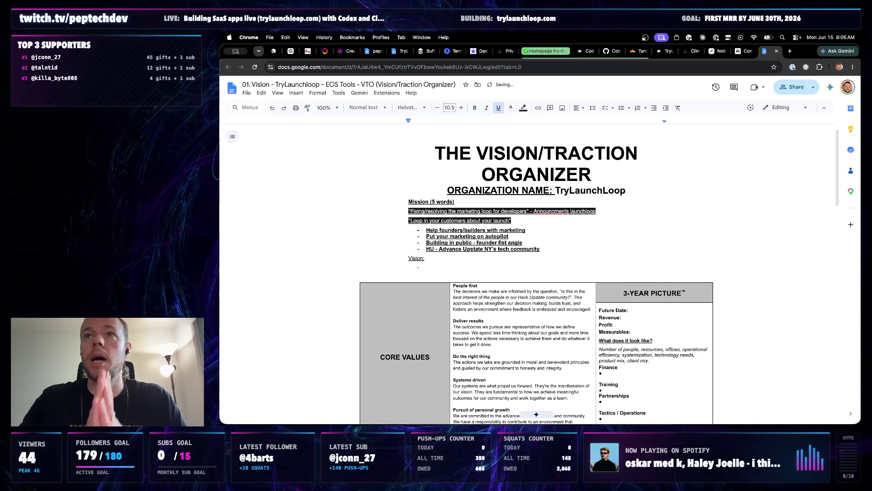
click(466, 201)
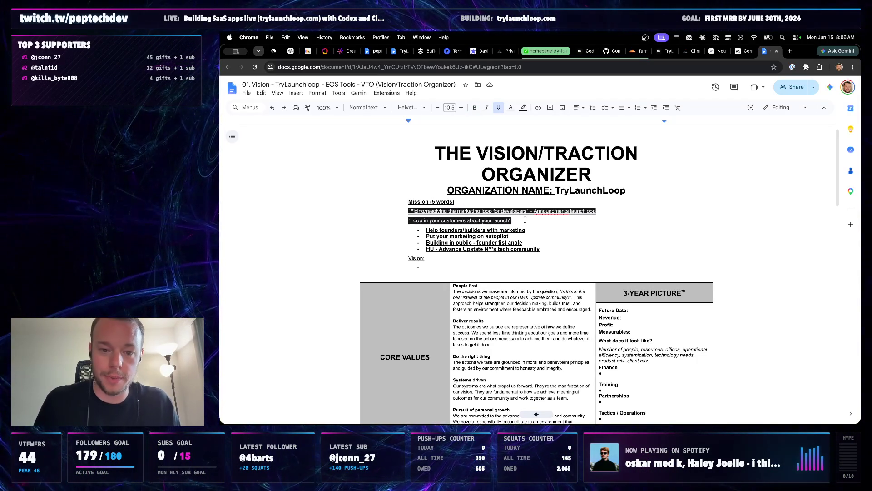
key(Return)
text(Giving you)
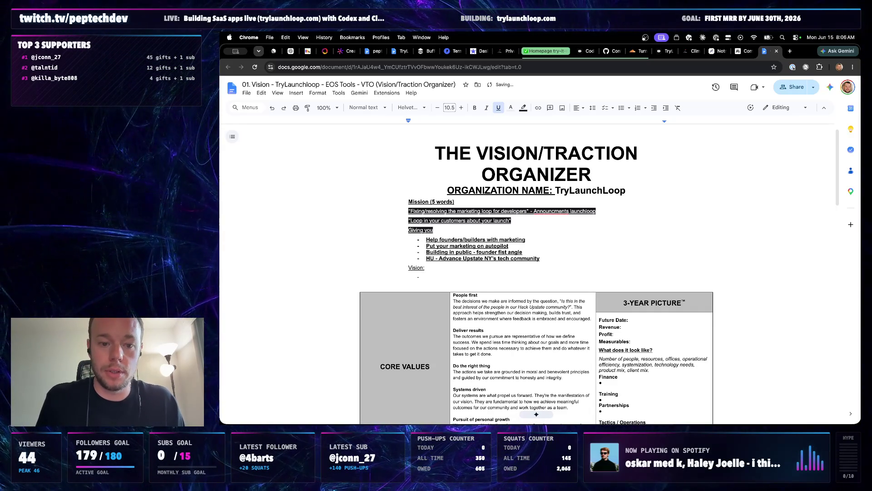
text( something else to do instead of ship)
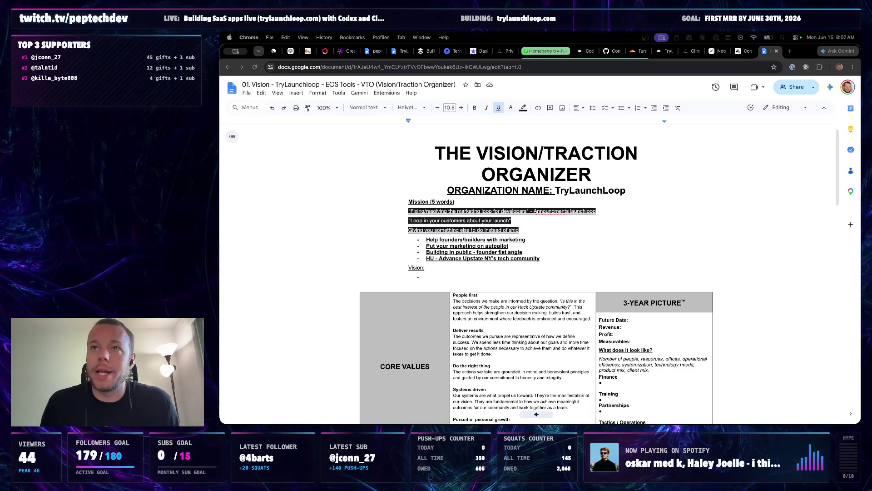
Convert the Announcements chip to plain text, then load launchloop.com in a new tab
click(557, 212)
click(585, 201)
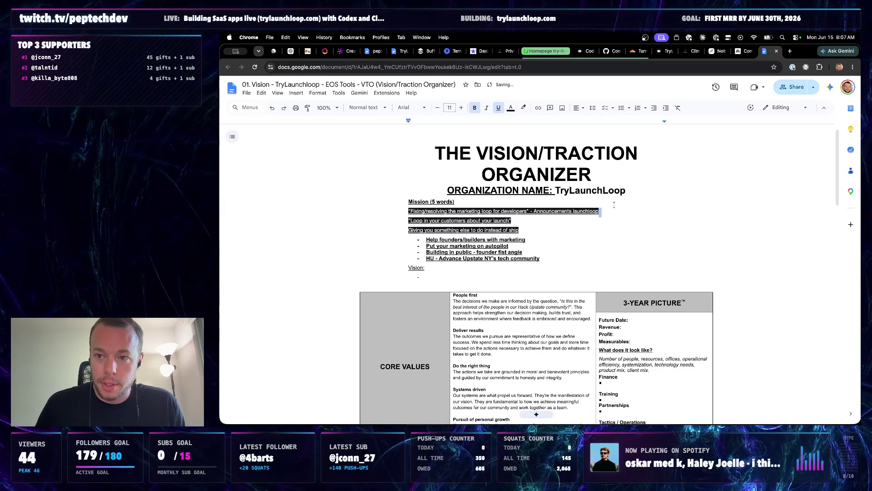
click(789, 51)
text(luanchl)
key(BackSpace)
key(BackSpace)
key(BackSpace)
text(aunchloop)
key(Return)
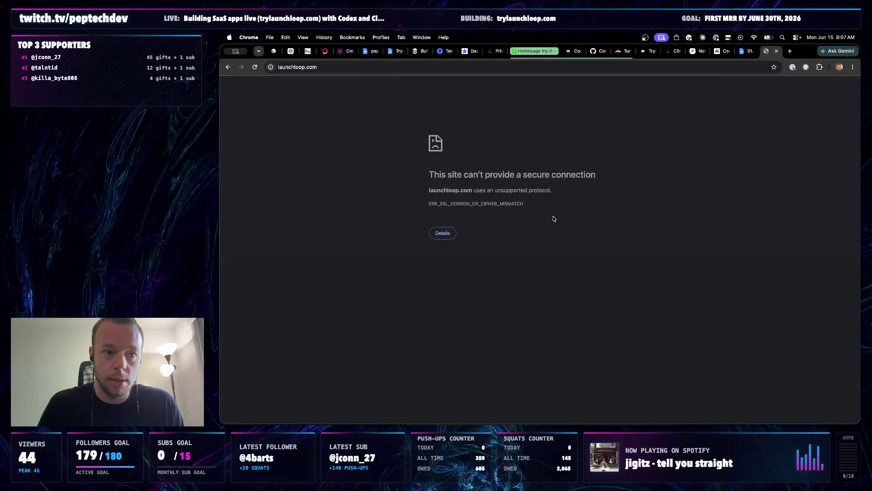
Check launchloop.com on Instant Domain Search, retry launchloop.com, then load trylaunchloop.com
key(super+l)
text(instant)
key(Return)
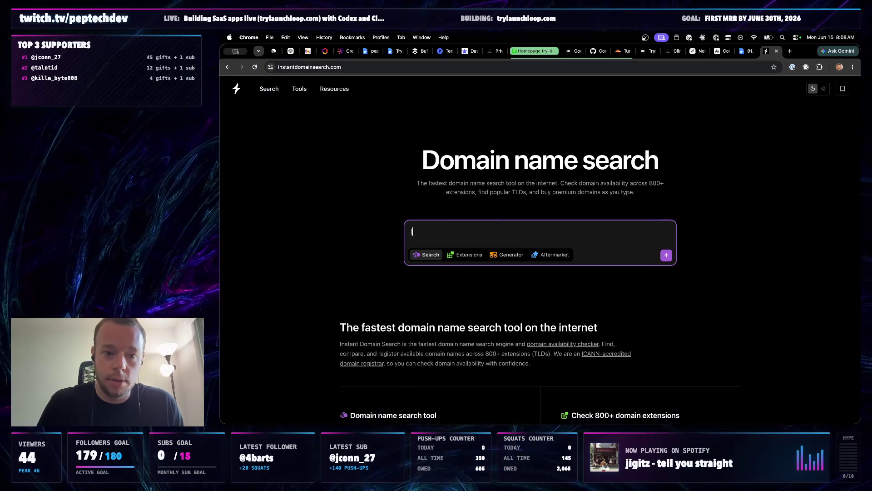
text(launchloop.com)
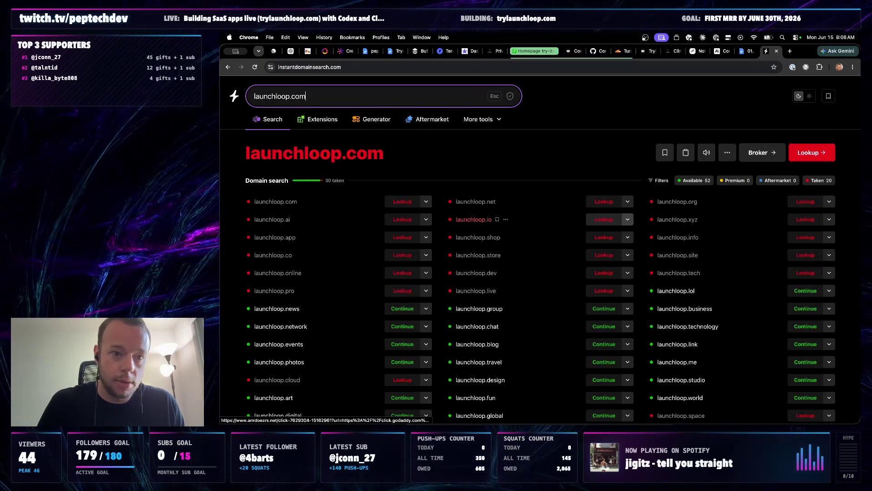
key(Escape)
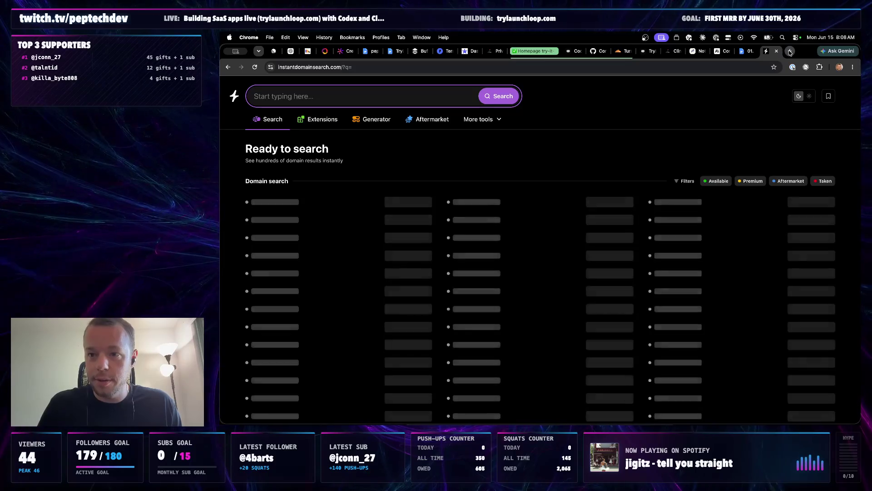
click(790, 51)
text(launchloop.com)
key(Return)
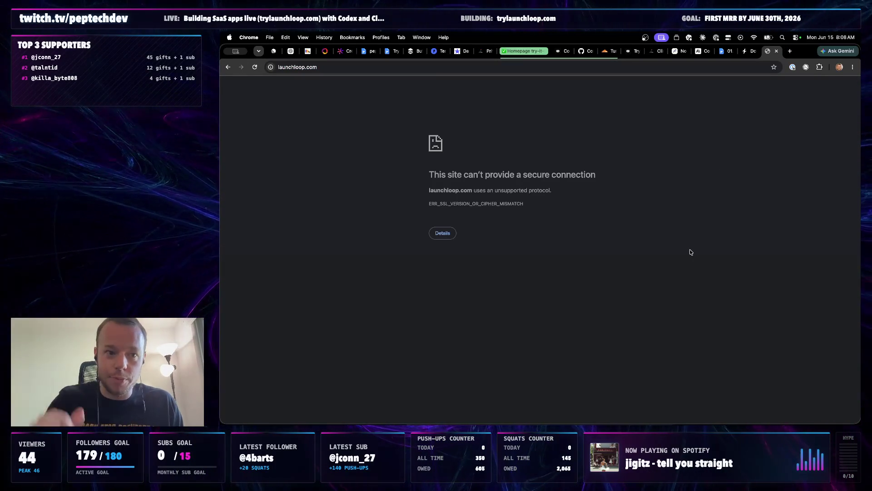
key(super+t)
text(trylaunchloop.com)
key(Return)
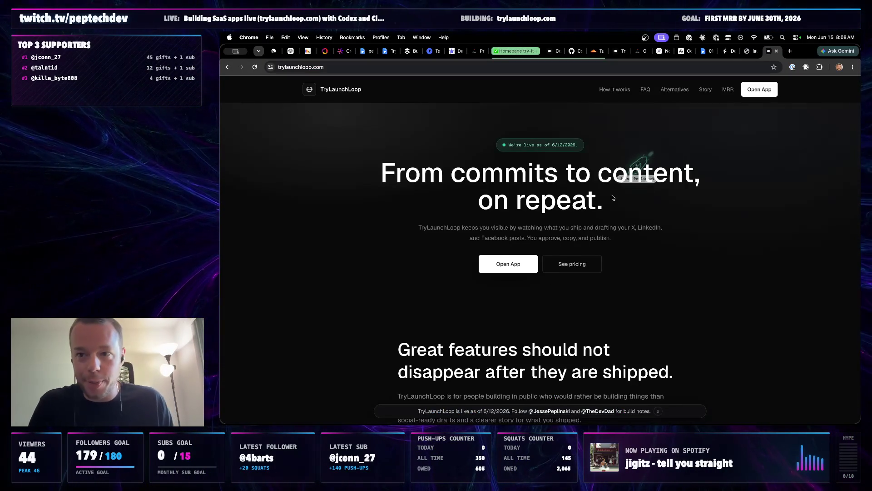
Close the error tab, review the TryLaunchLoop admin Users table via Open App, then close that tab
click(749, 52)
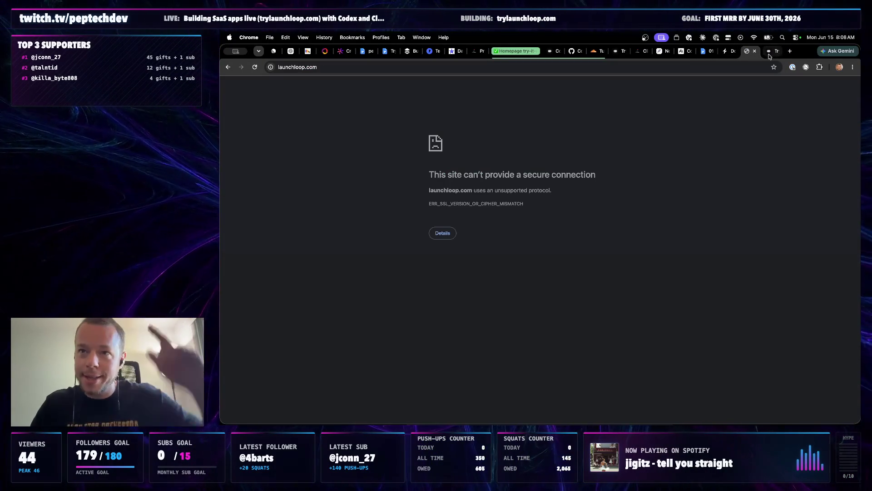
click(753, 51)
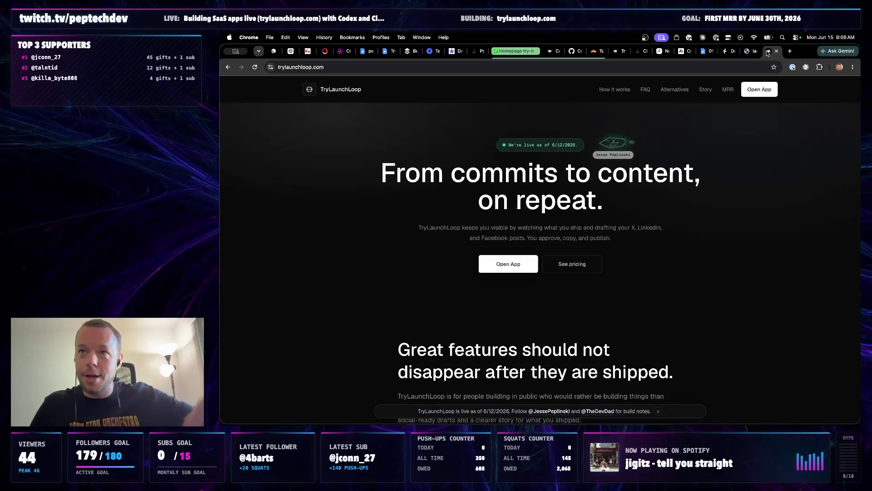
click(764, 96)
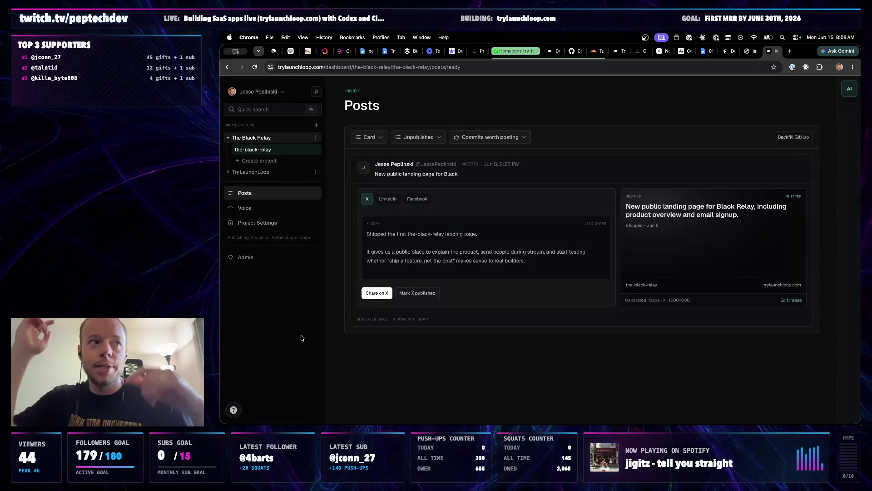
click(245, 257)
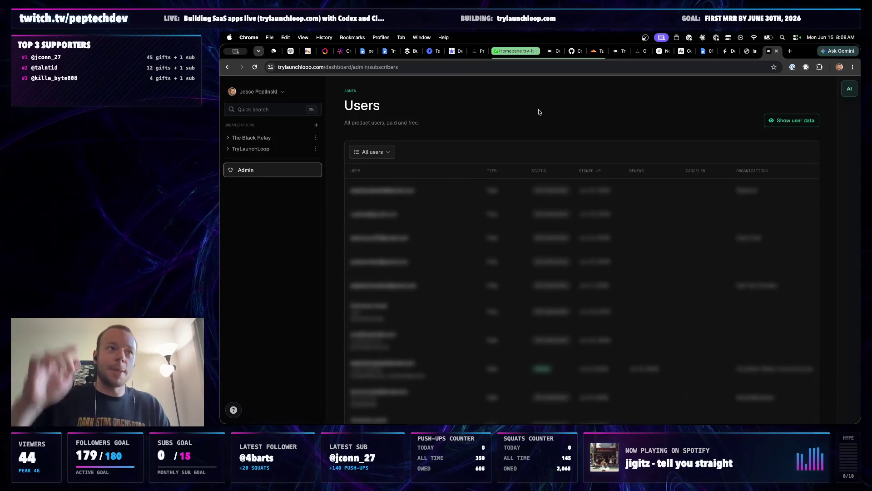
scroll(526, 130, down, 2)
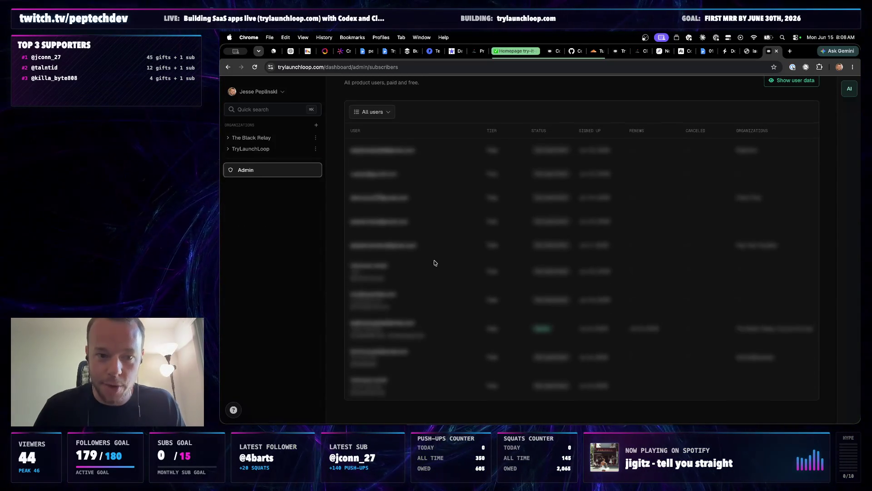
scroll(444, 247, up, 3)
scroll(460, 236, down, 2)
scroll(460, 235, up, 2)
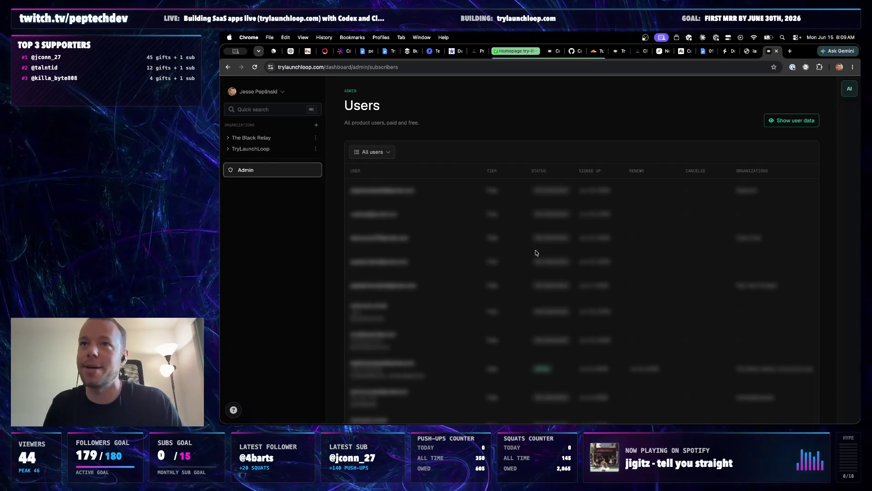
click(549, 133)
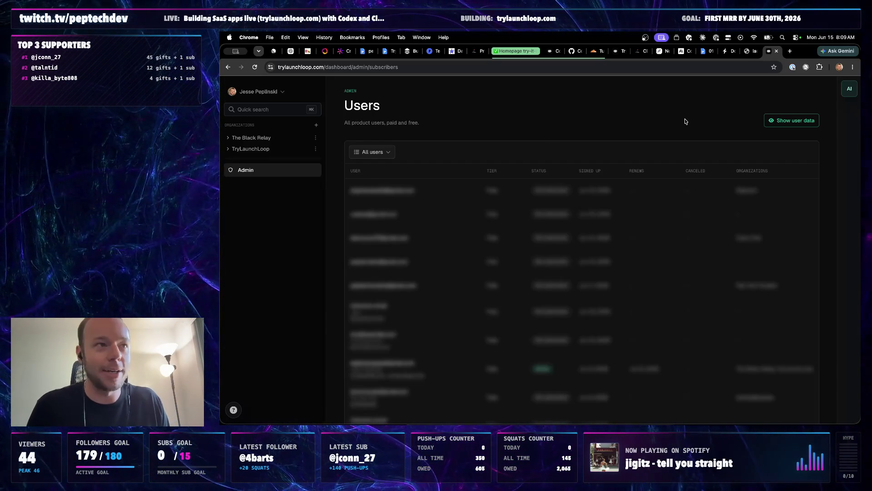
click(776, 51)
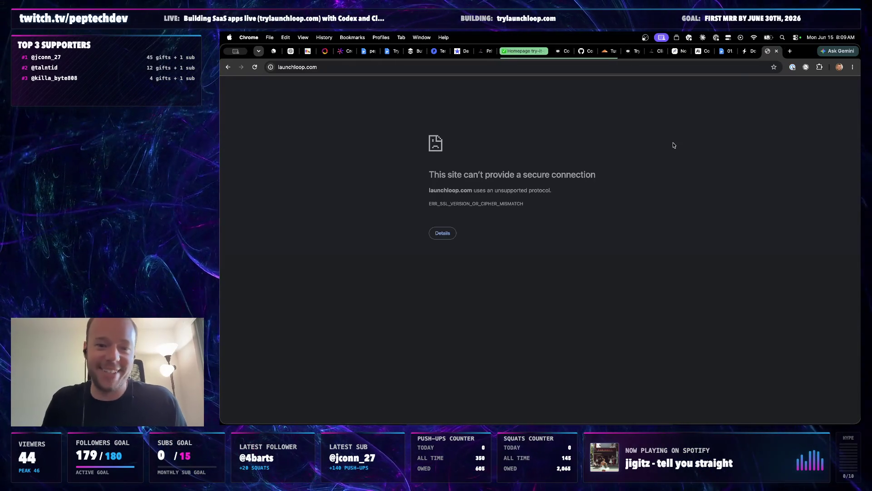
Add the bug report 'Make sure that the blur cant be reveiesed with chatgpt' to the backlog's Bug reports list
click(726, 55)
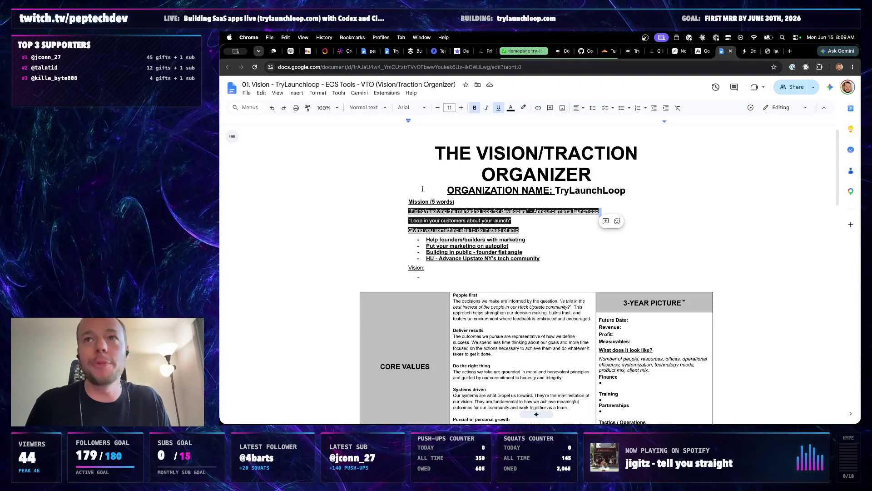
click(365, 55)
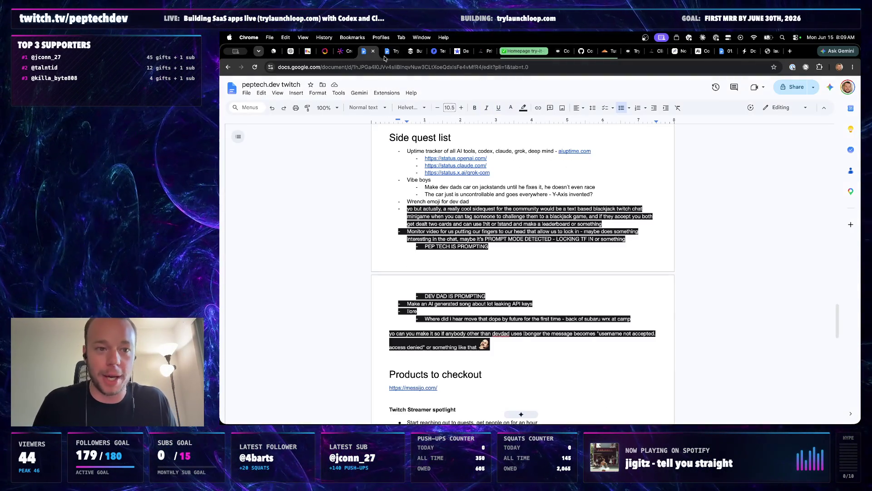
scroll(538, 233, down, 10)
scroll(548, 273, down, 5)
scroll(560, 305, down, 3)
click(704, 260)
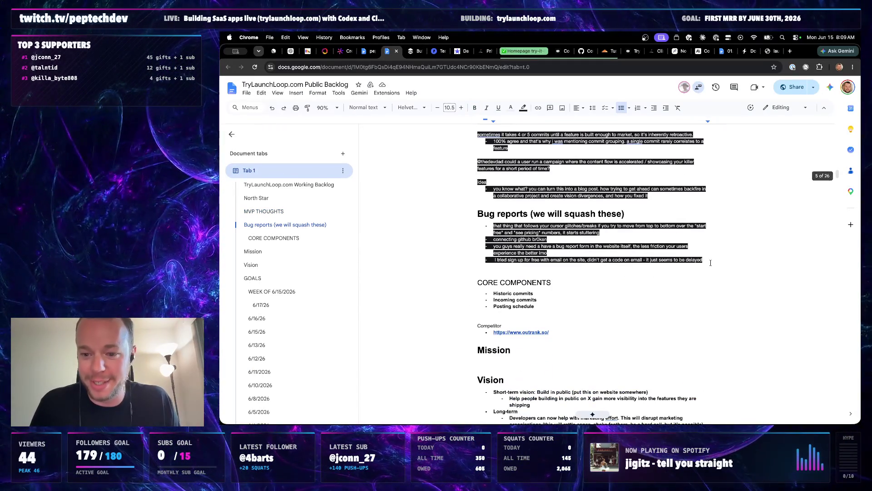
key(Return)
text(Make sure that the blur can)
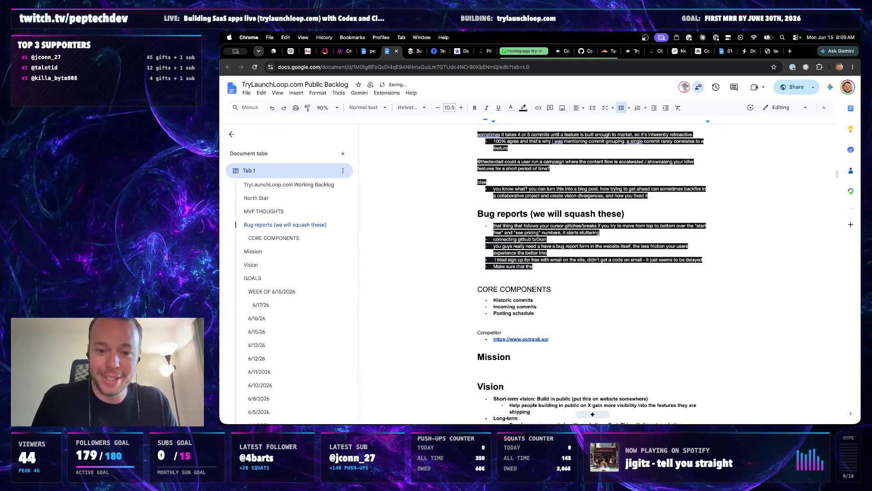
text('t be revealed with chatgpt)
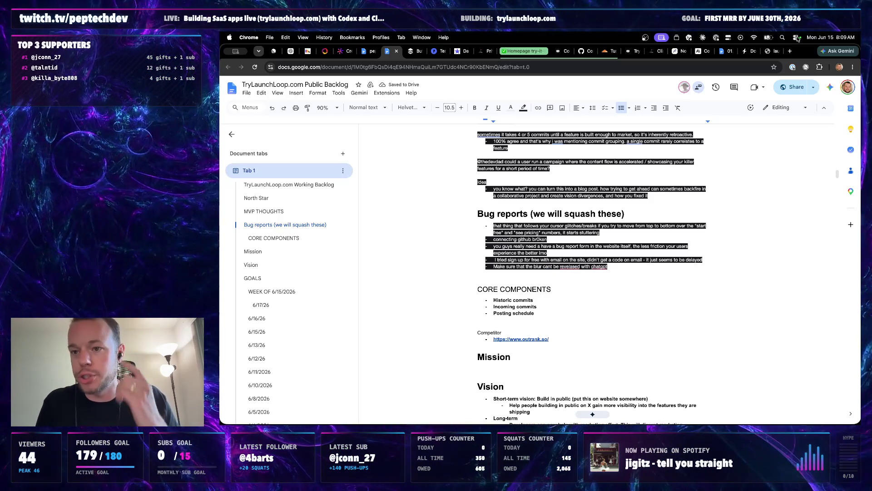
click(768, 51)
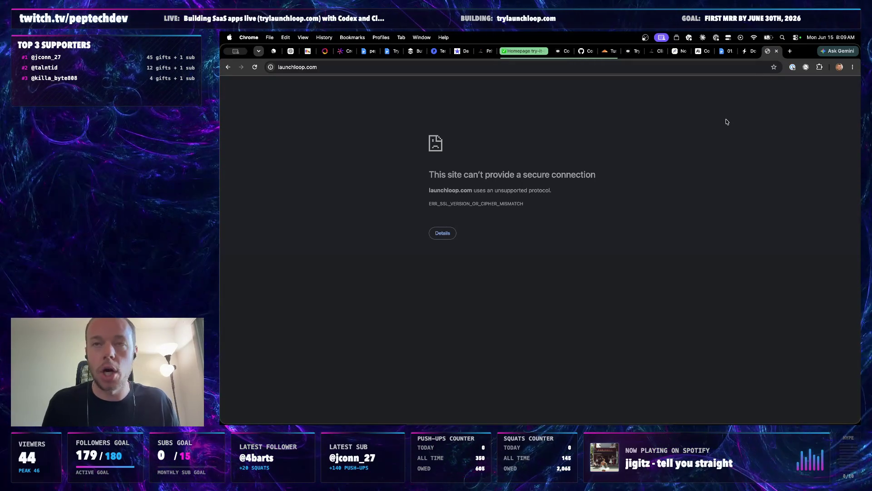
Load launchloop.com in a new tab, then close the error tab and the domain search tab
click(790, 52)
text(launchloop.com)
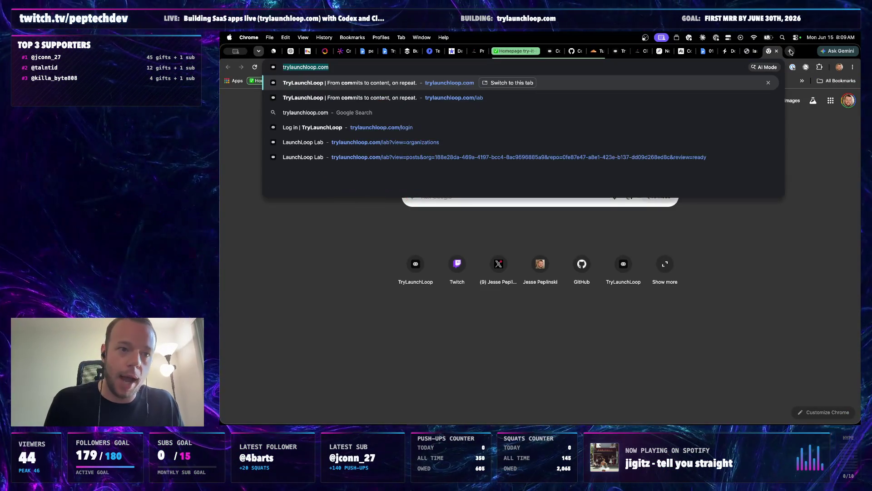
key(Return)
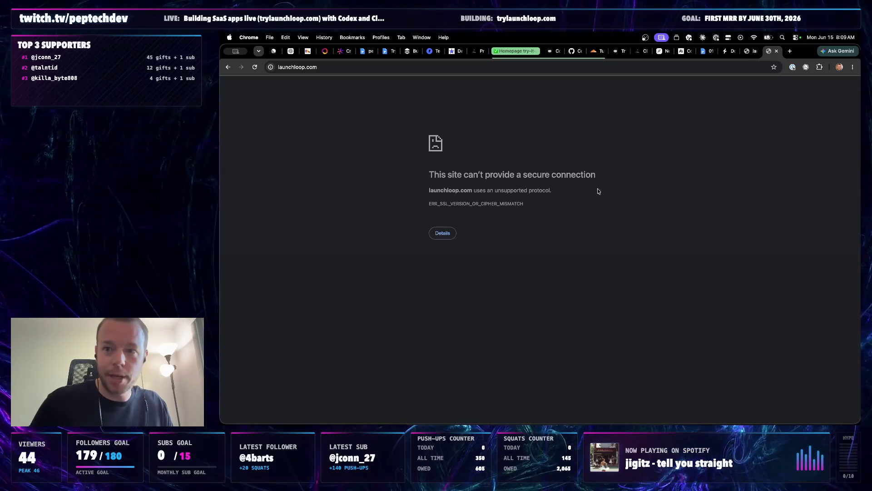
click(776, 52)
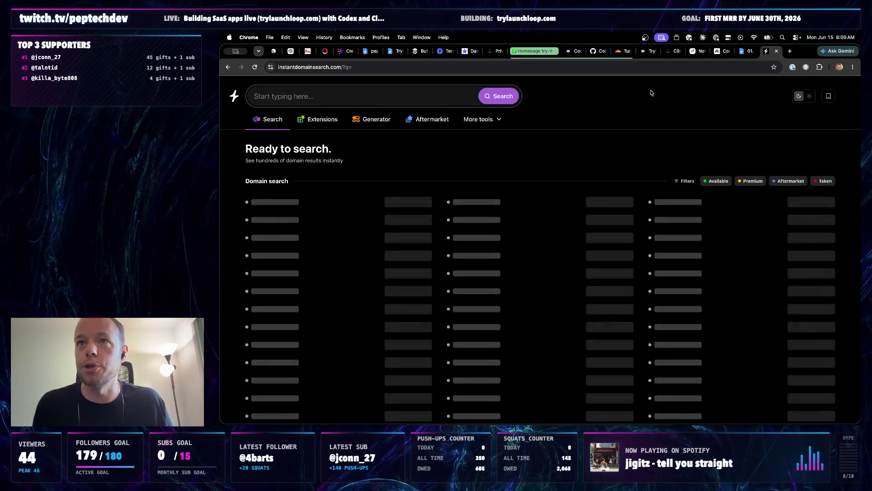
click(776, 51)
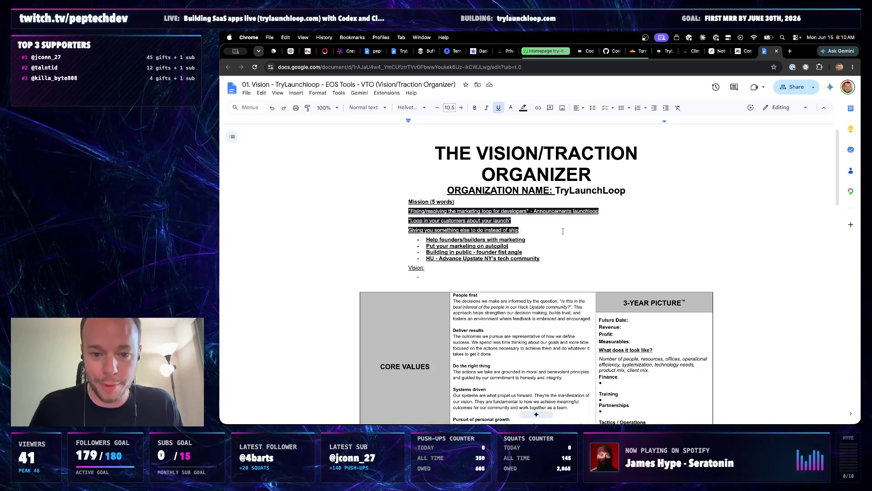
click(552, 228)
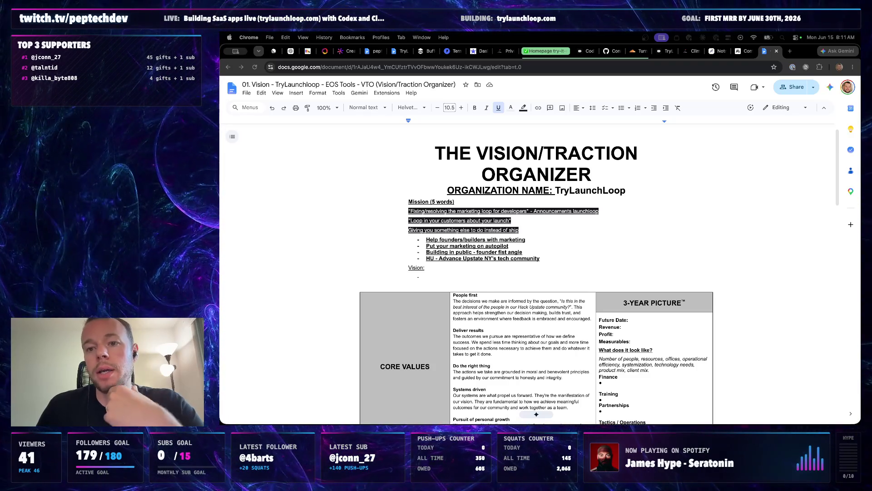
click(676, 38)
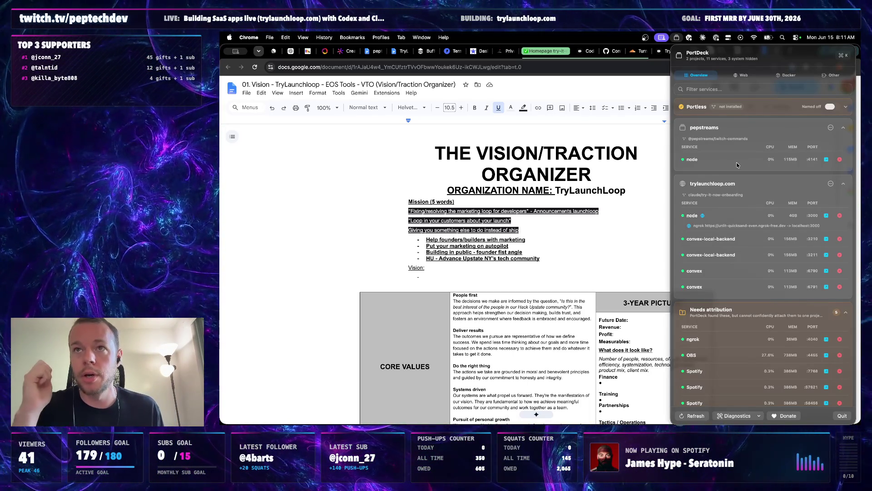
scroll(737, 204, down, 1)
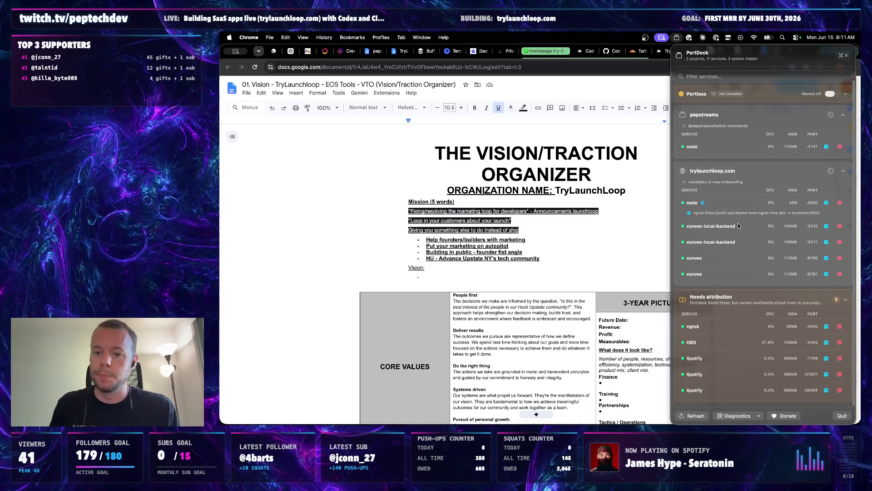
scroll(738, 226, up, 1)
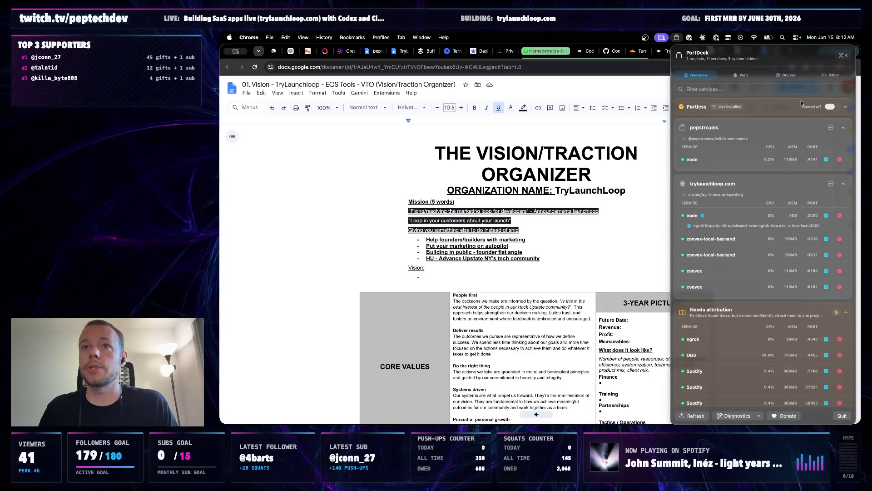
key(Escape)
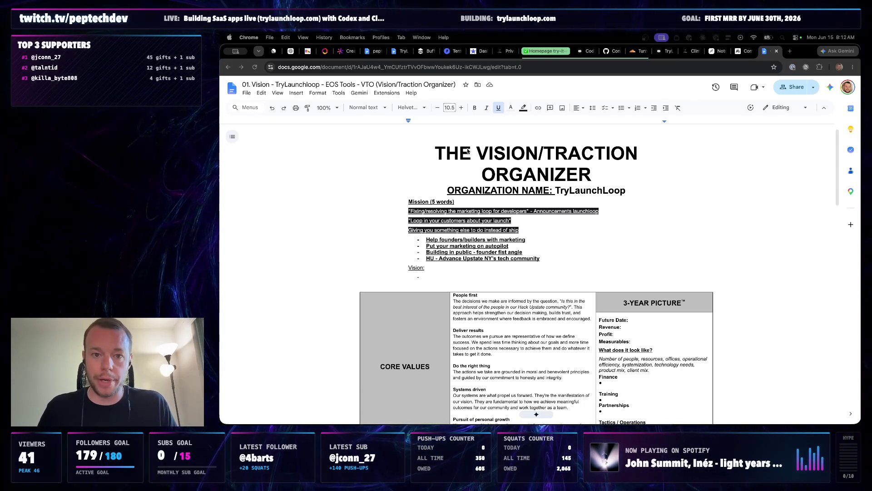
Paste the Start Free versus Connect Github CTA note below the Idea notes in the Public Backlog
click(401, 51)
click(371, 51)
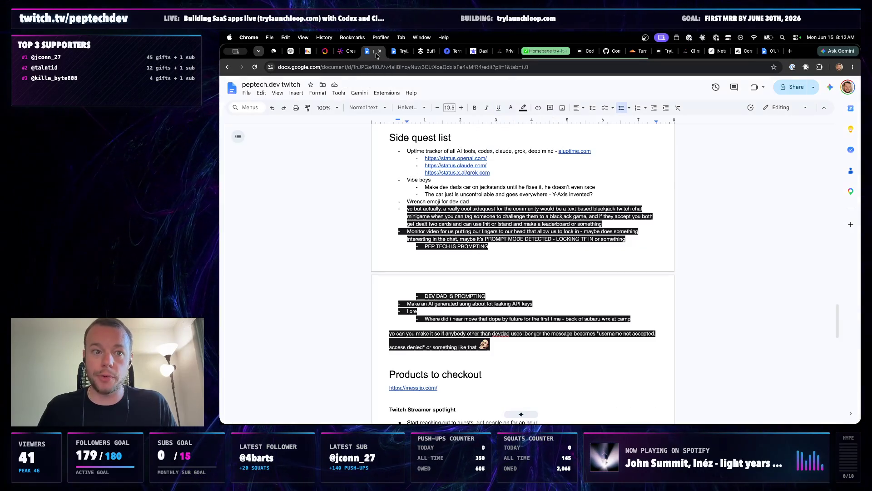
click(395, 52)
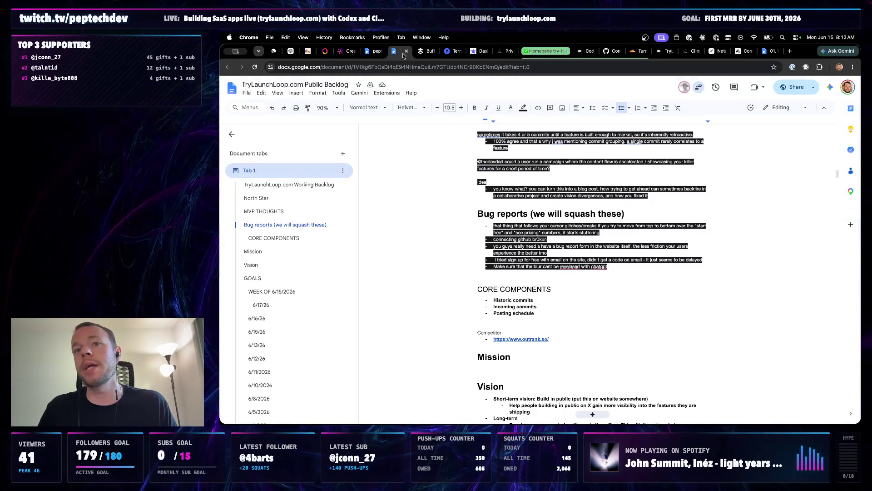
scroll(532, 207, up, 5)
scroll(545, 210, down, 3)
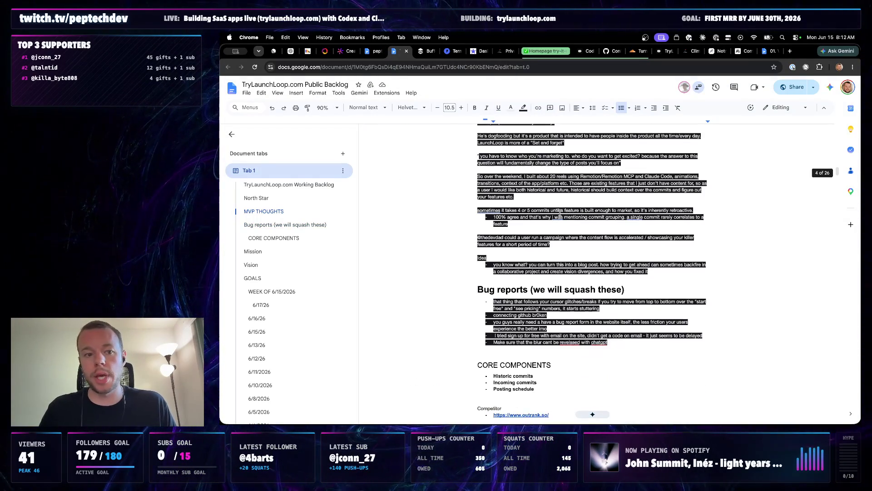
scroll(560, 211, down, 2)
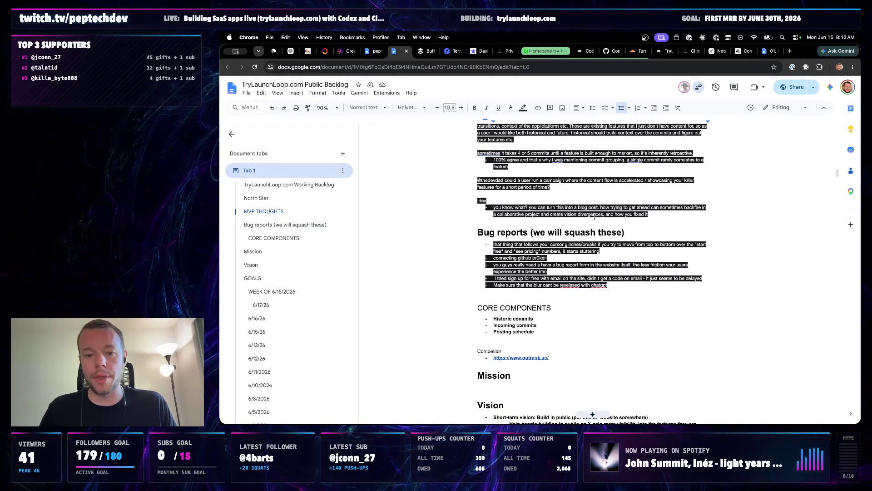
click(658, 215)
text(Hey random thing. Your CTA is "Start Free" -- I think a better CTA would be "Connect Github". I could be wrong.)
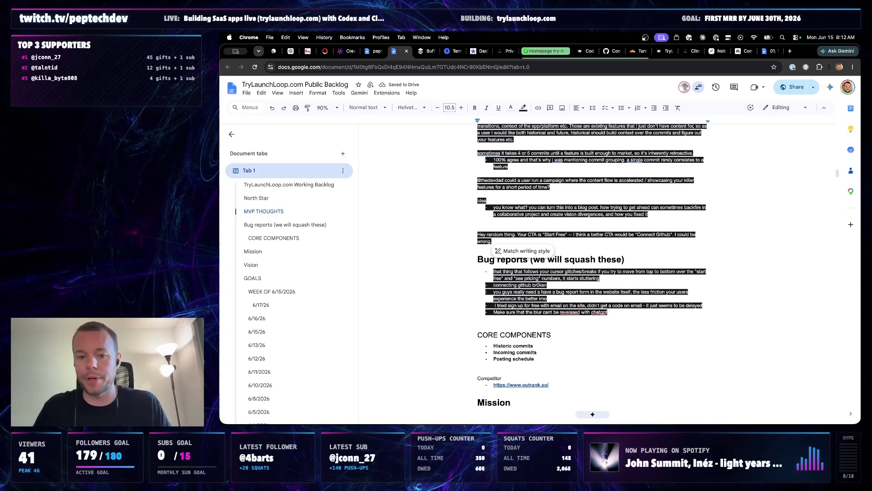
scroll(692, 289, up, 6)
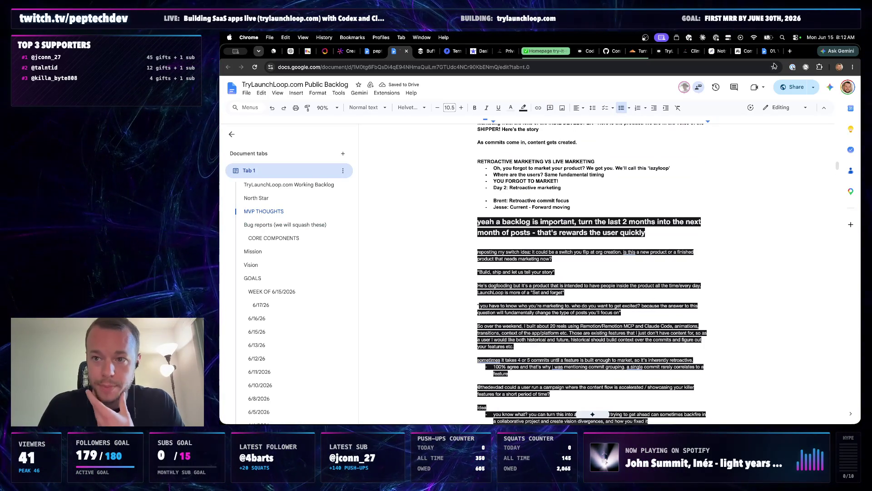
Flip between the organizer, peptech.dev twitch and backlog docs, ending on the Public Backlog
click(767, 54)
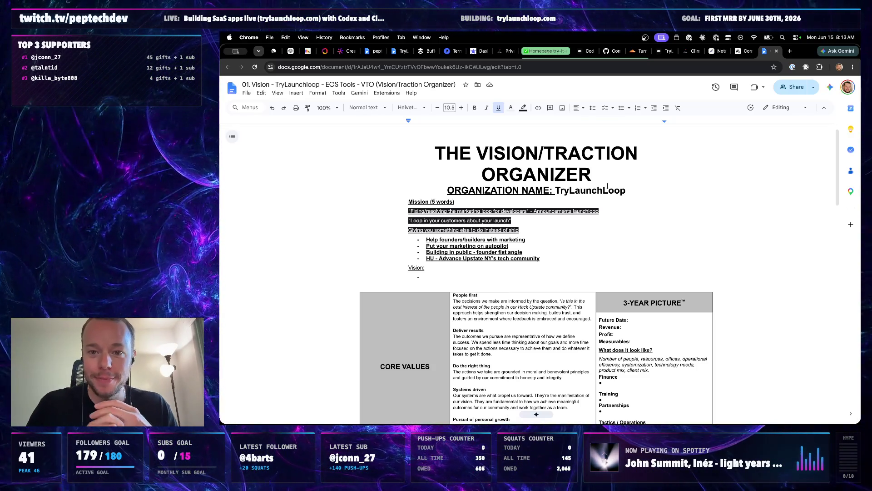
click(376, 51)
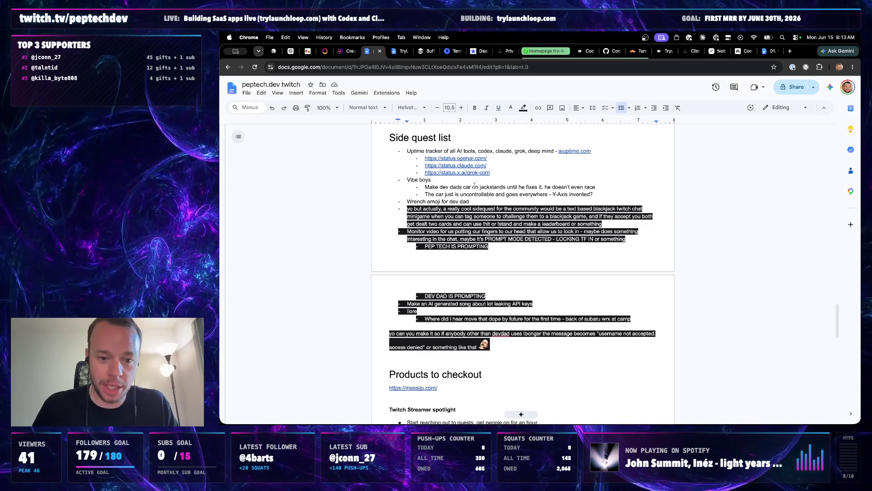
click(402, 53)
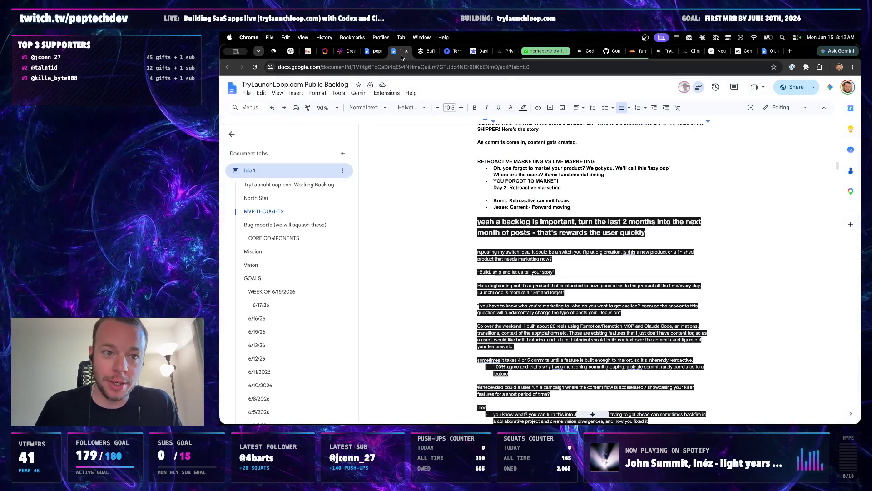
click(376, 52)
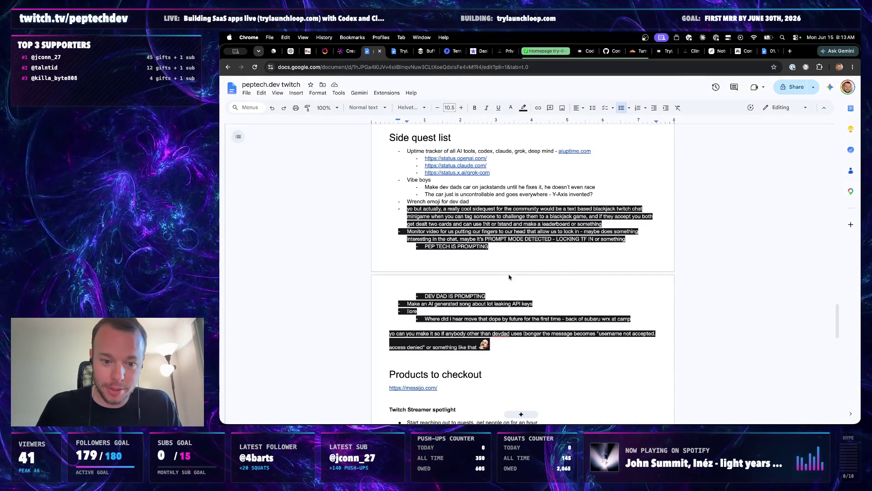
scroll(508, 276, down, 1)
click(403, 51)
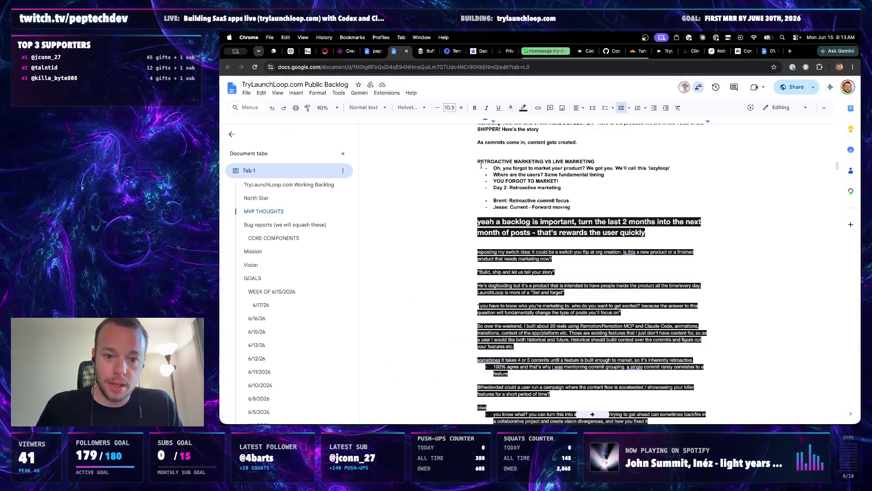
scroll(561, 249, down, 2)
scroll(561, 249, up, 1)
scroll(561, 250, down, 1)
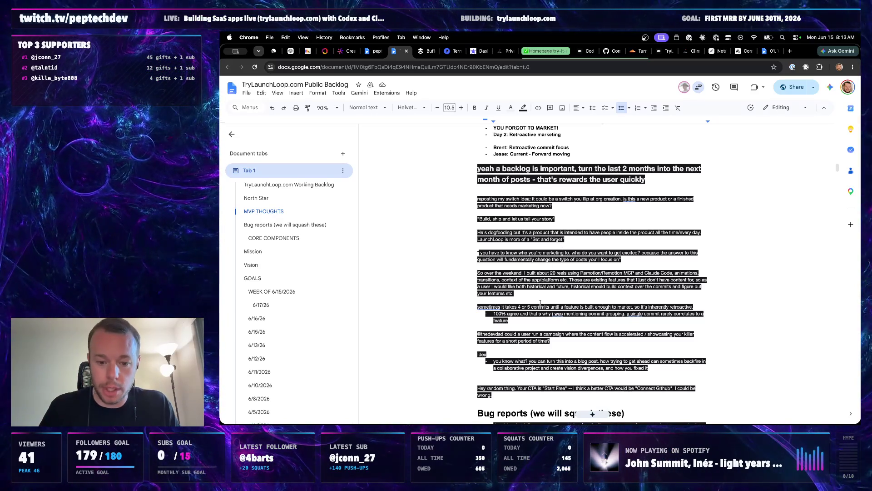
scroll(549, 328, down, 2)
scroll(549, 329, down, 2)
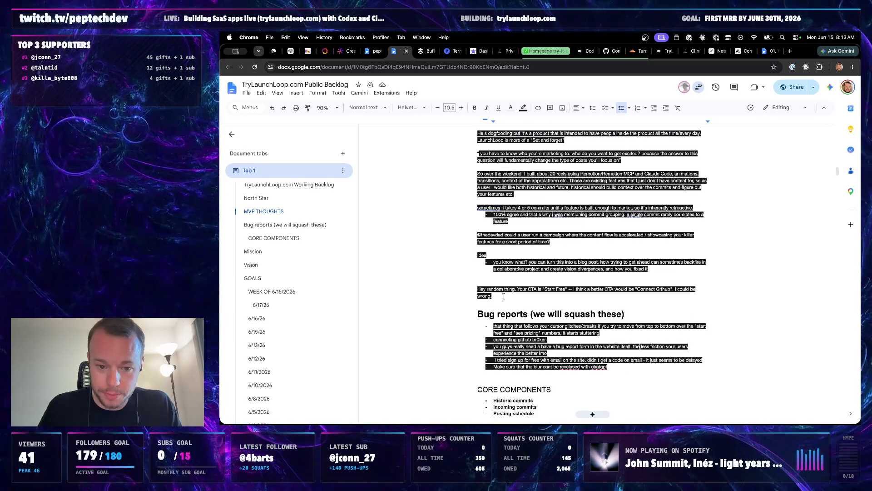
Put 'AB TESTs' on its own line as a Heading 1 and delete the blank line above it
click(478, 289)
text(AB TEST)
key(Return)
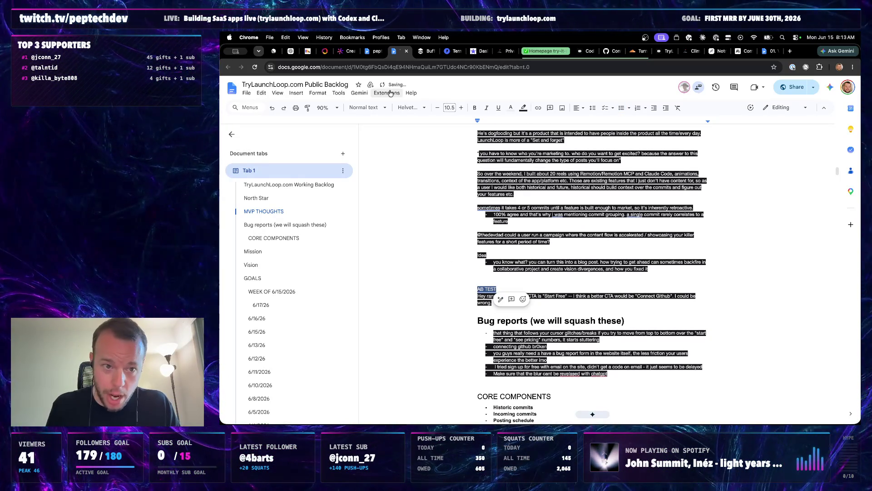
click(366, 107)
click(382, 204)
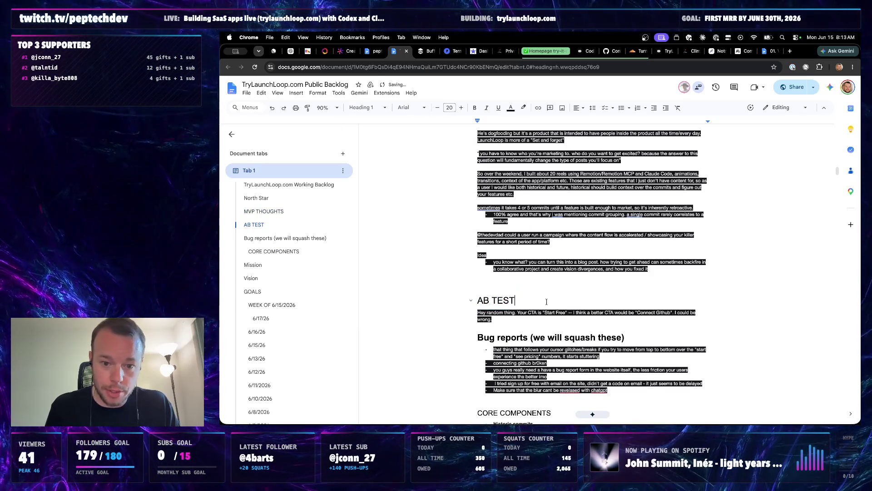
key(BackSpace)
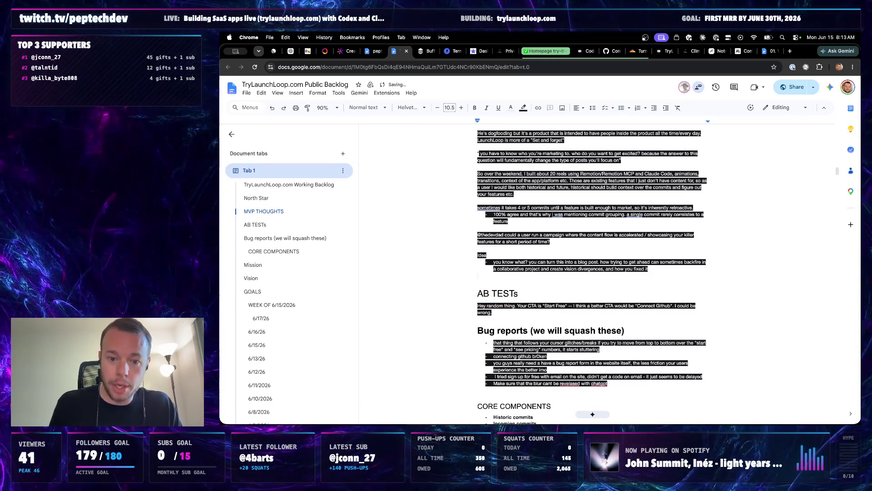
key(BackSpace)
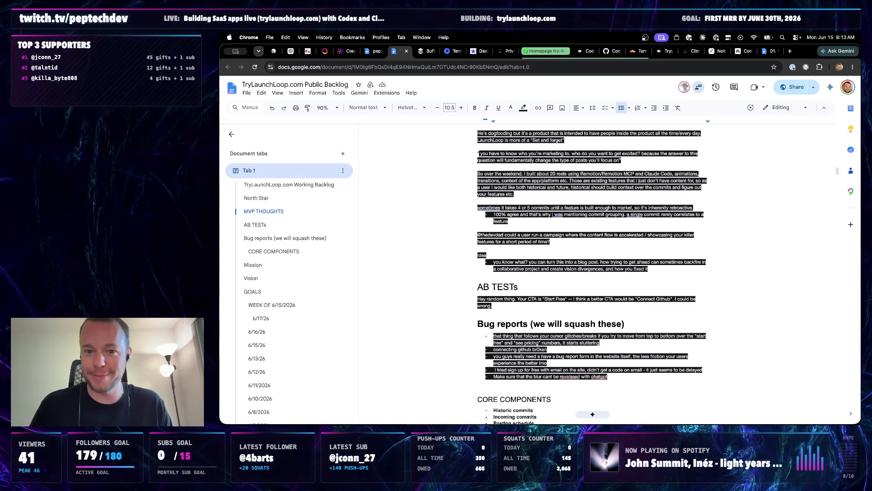
Switch to the organizer tab and mute the YouTube video once it starts playing
click(765, 51)
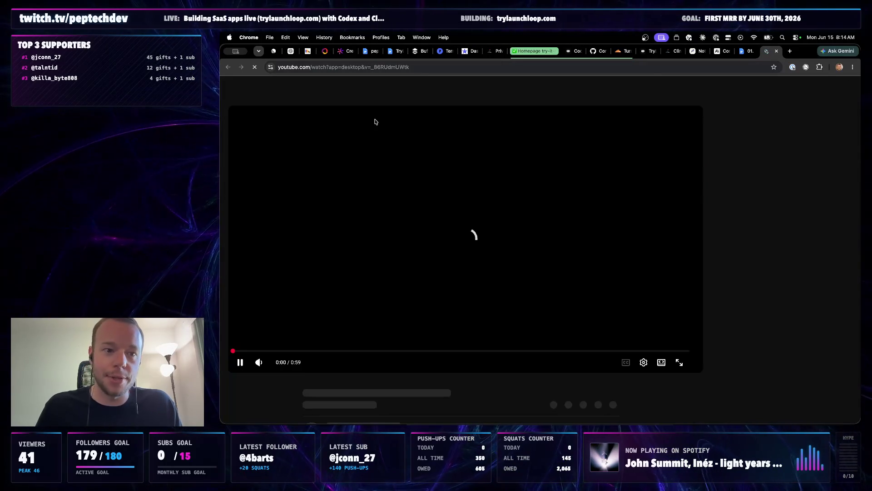
key(m)
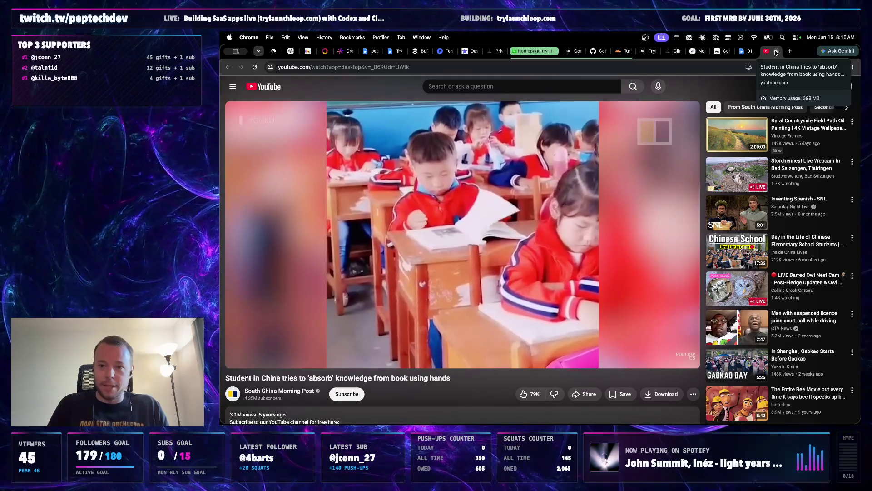
Close the YouTube clip to return to the Vision/Traction Organizer document
click(776, 52)
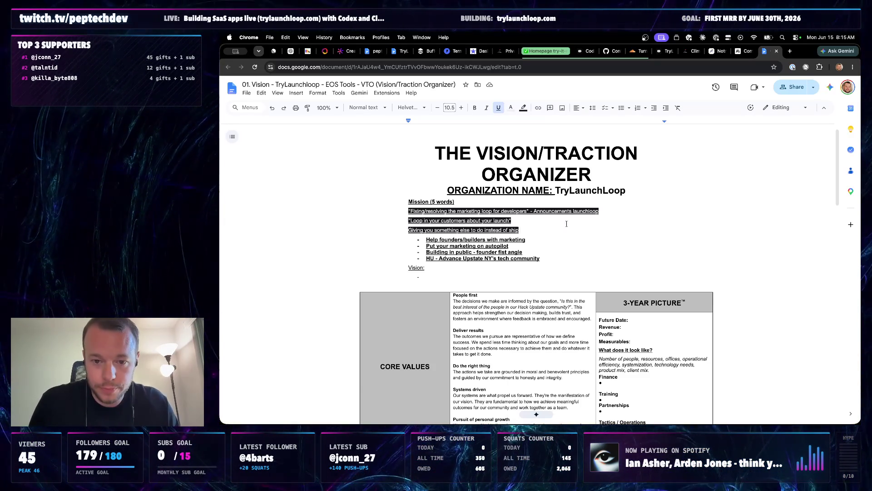
Reword 'Announcing' and duplicate the Fixing/resolving tagline above itself as a 'Helping with' version
key(BackSpace)
key(BackSpace)
key(BackSpace)
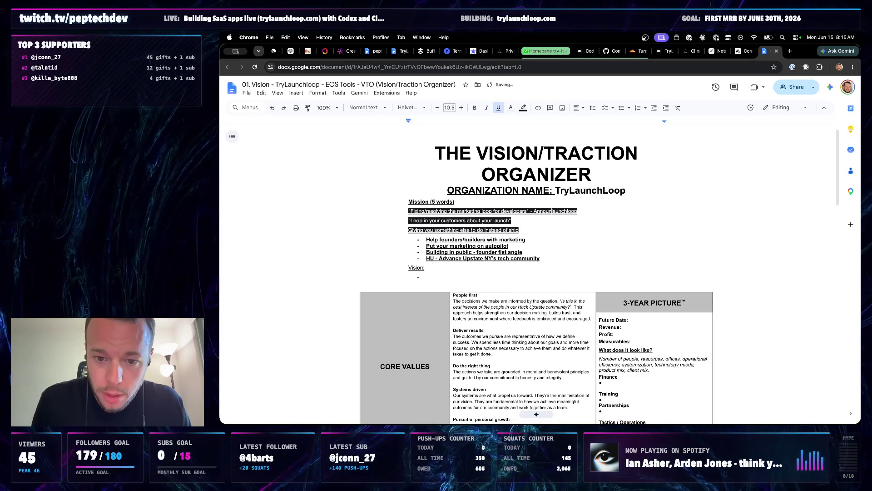
text(cing)
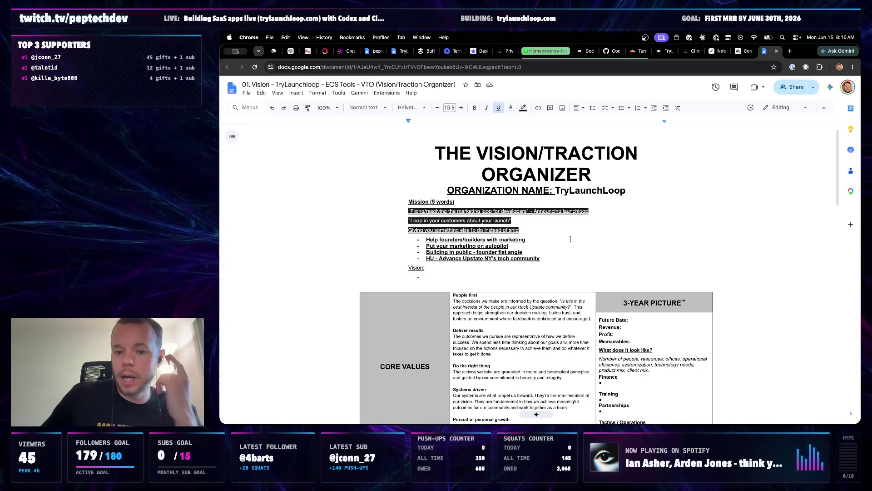
key(Home)
key(Return)
key(Up)
text(“Fixing/resolving the marketing loop for developers” - Announcing launchloop)
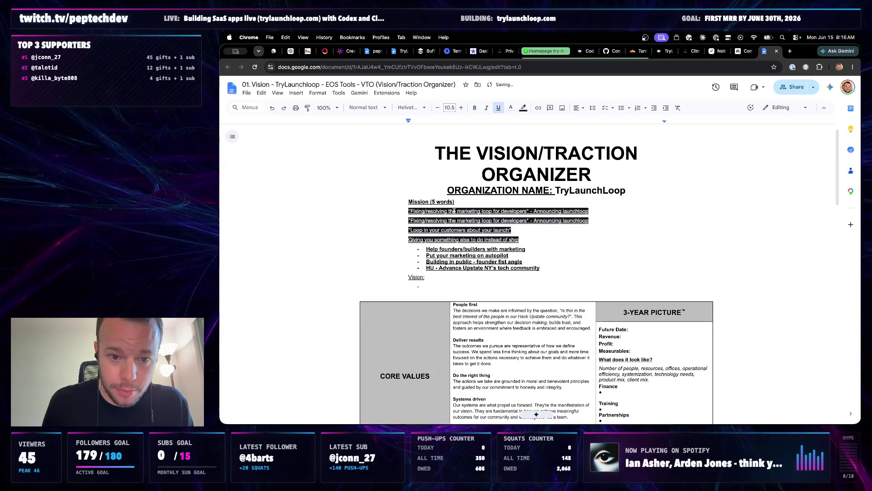
drag(451, 211, 412, 211)
text(Helping w)
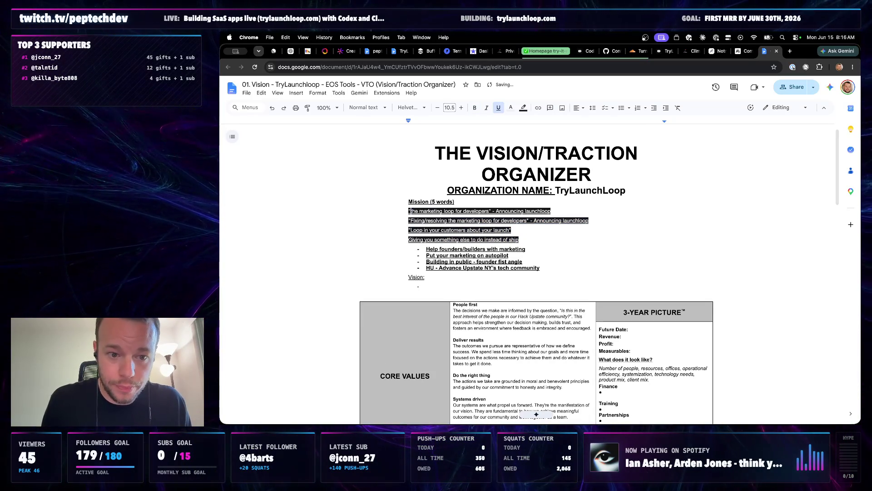
text(ith)
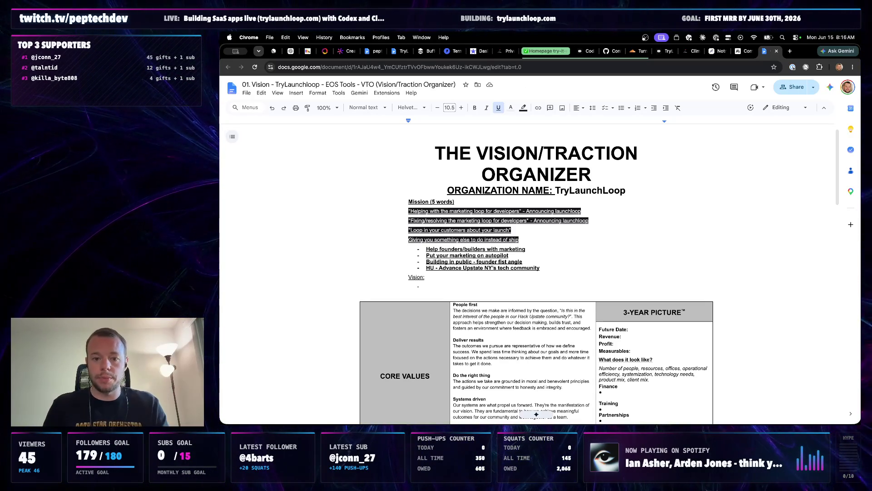
Delete ' - Announcing launchloop' from both marketing-loop taglines and start a new line after the HU bullet
drag(581, 212, 521, 212)
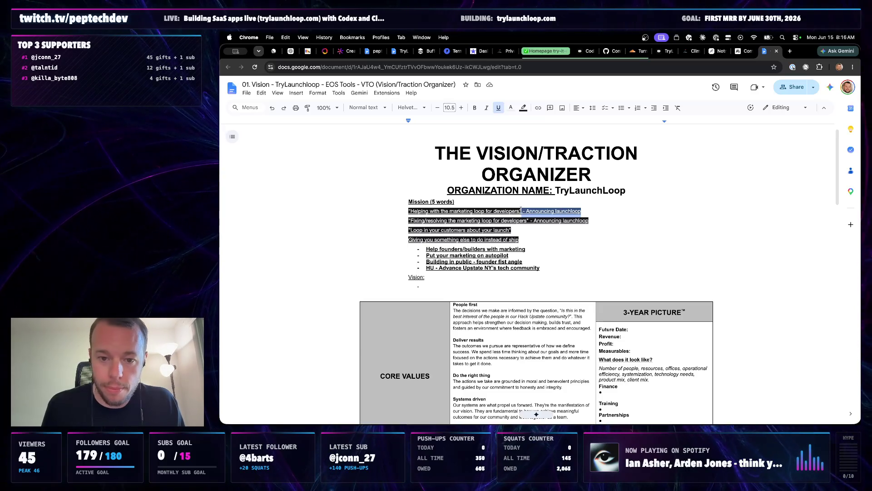
key(BackSpace)
drag(588, 219, 529, 220)
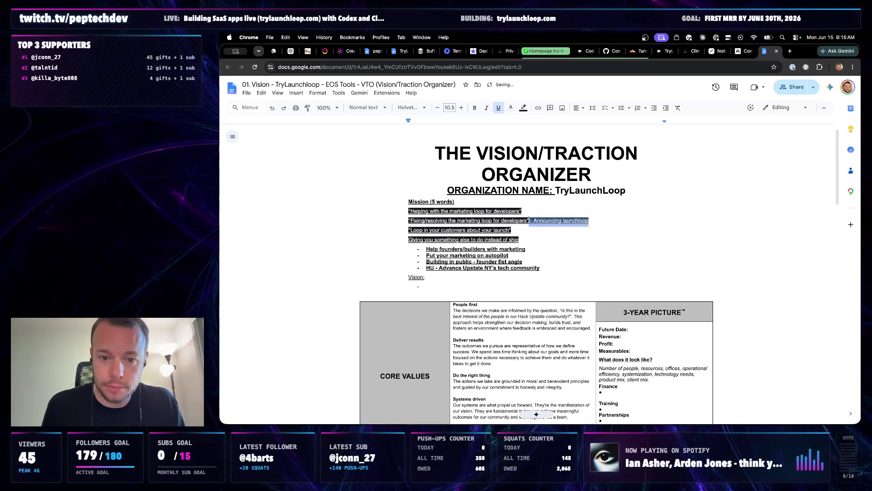
key(BackSpace)
click(540, 267)
key(Return)
text(... announcing TryLaunchLoop)
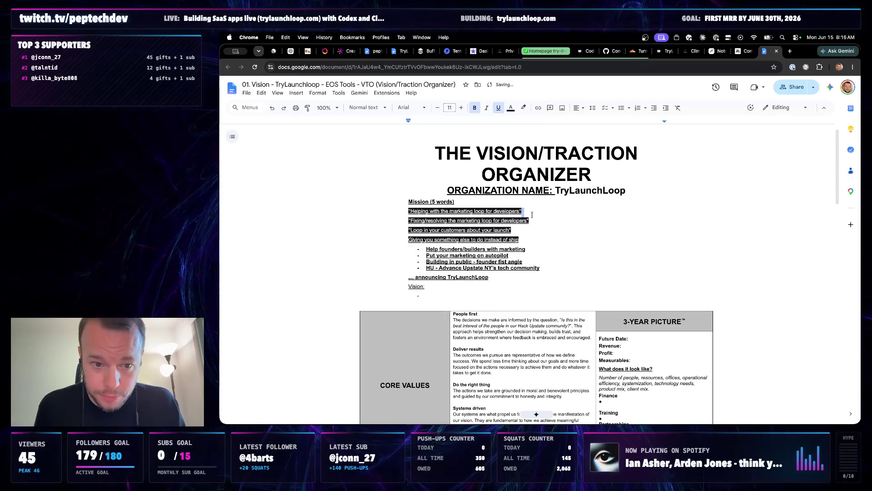
Duplicate the Fixing/resolving tagline to split it into Resolving and Fixing versions
drag(531, 221, 395, 218)
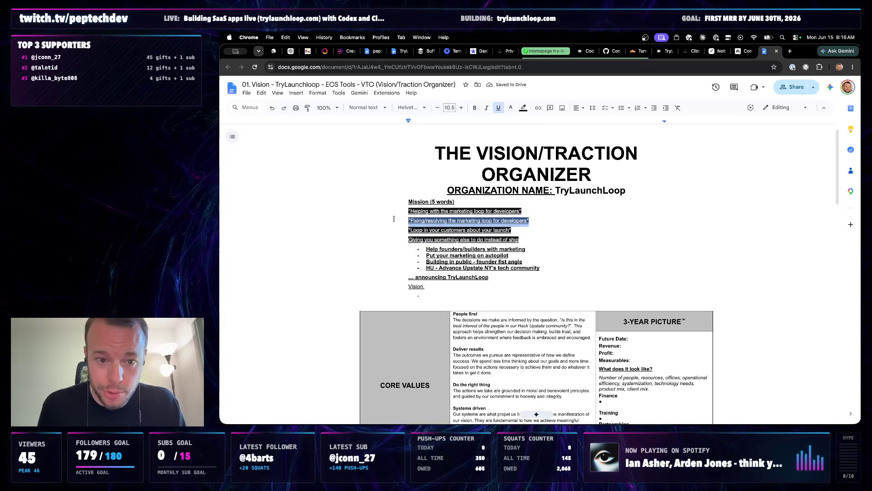
key(super+c)
key(Right)
key(super+v)
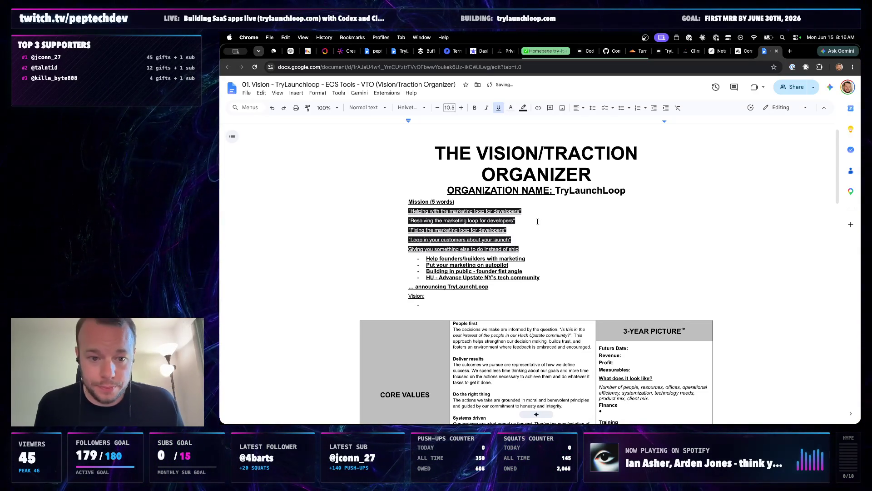
Select the mission lines through 'announcing TryLaunchLoop' and increase their font size two steps
drag(445, 295, 426, 260)
click(426, 260)
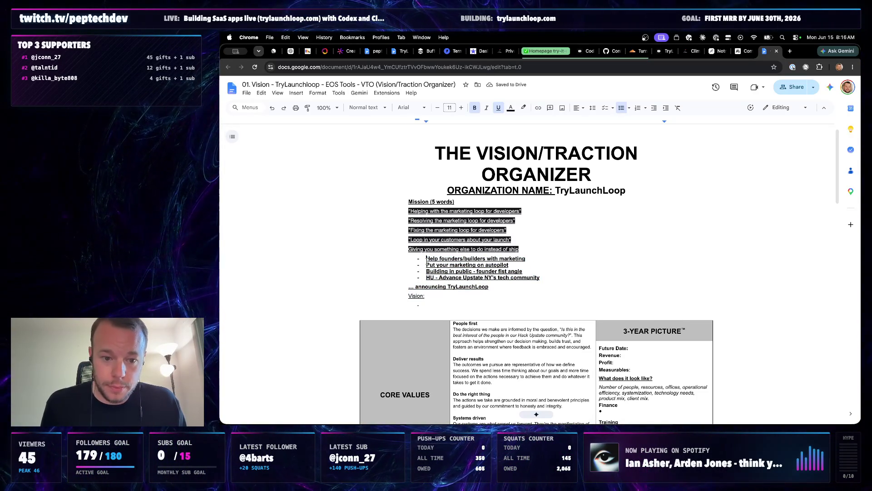
drag(508, 288, 399, 214)
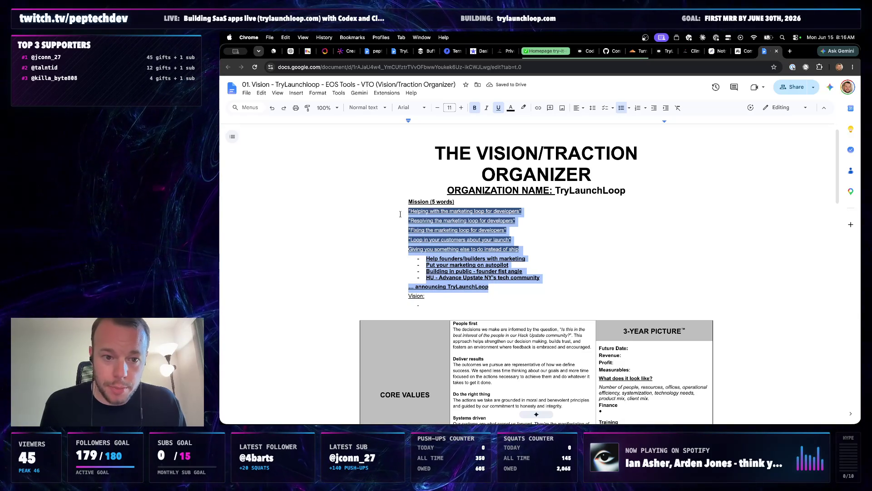
click(449, 108)
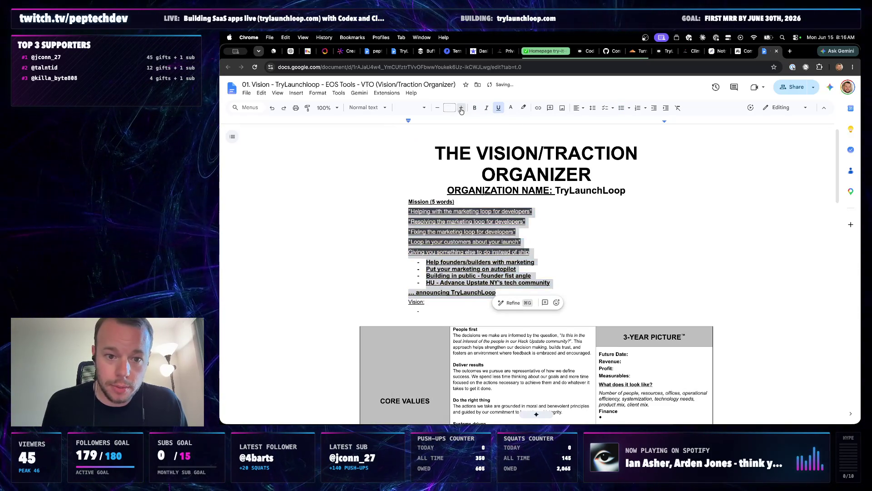
click(461, 108)
click(464, 291)
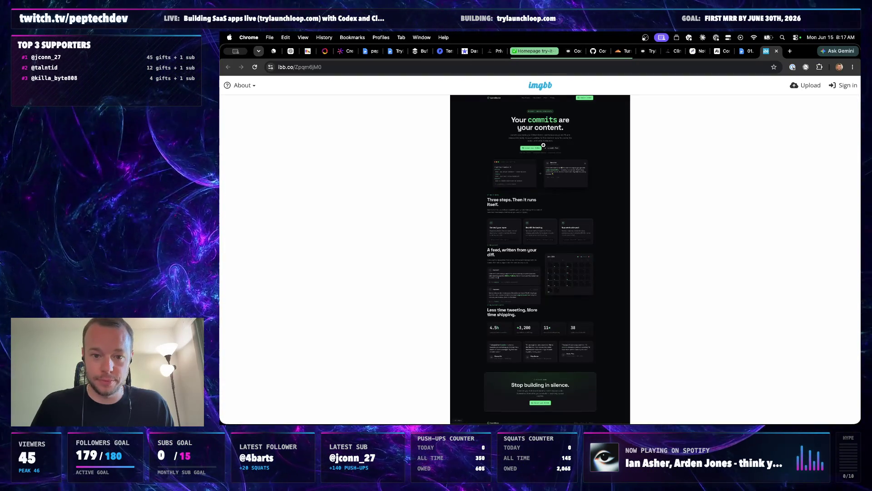
Zoom the TryLaunchLoop landing-page screenshot in the ImgBB viewer to review it
click(494, 203)
click(551, 168)
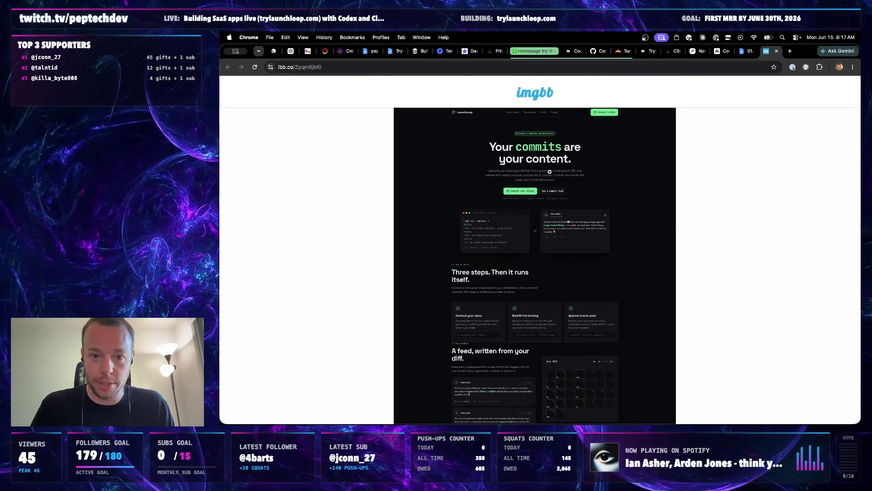
click(555, 170)
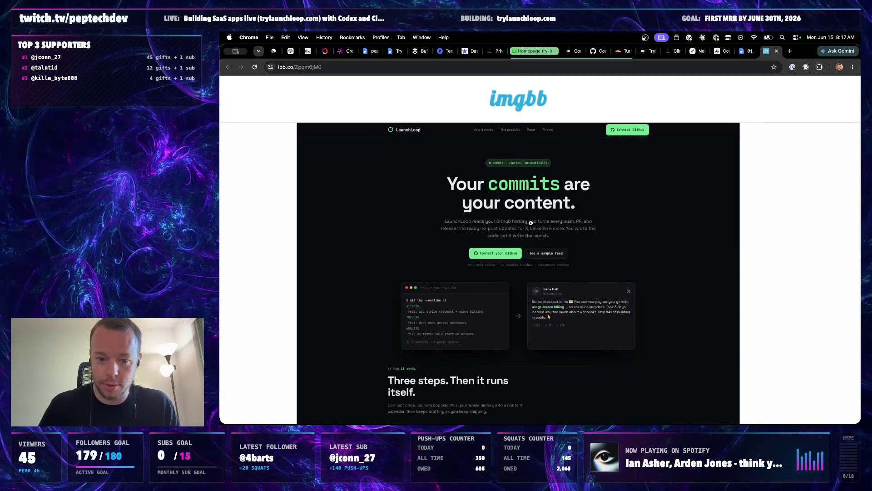
scroll(516, 259, down, 2)
scroll(516, 258, down, 2)
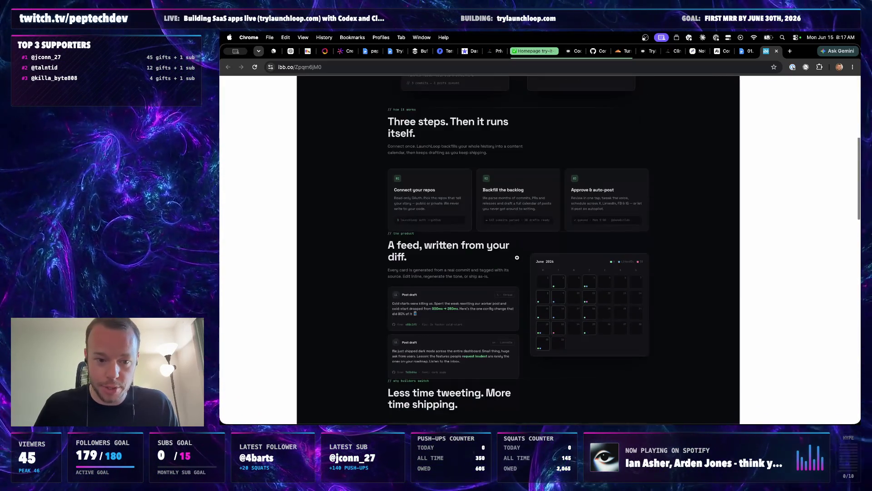
scroll(517, 257, down, 1)
scroll(516, 258, down, 1)
scroll(516, 258, down, 1)
scroll(516, 258, down, 2)
scroll(517, 258, down, 1)
scroll(517, 258, up, 2)
scroll(517, 258, up, 3)
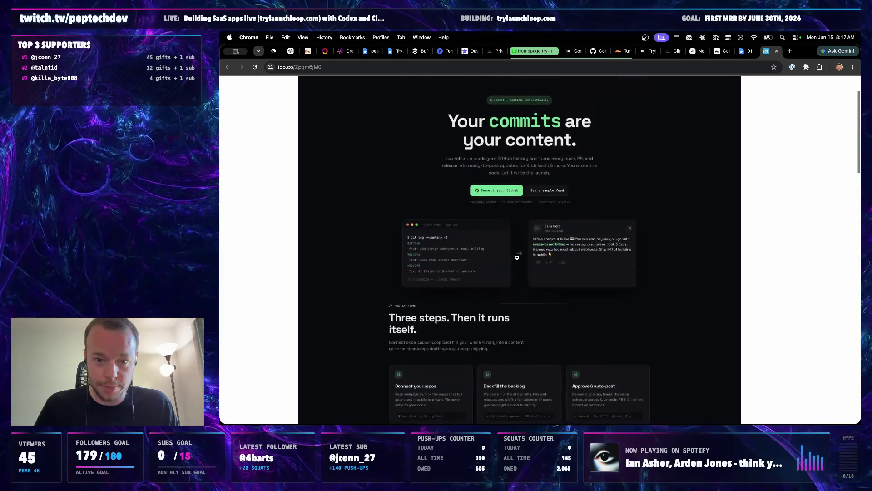
scroll(517, 257, up, 2)
scroll(516, 273, down, 1)
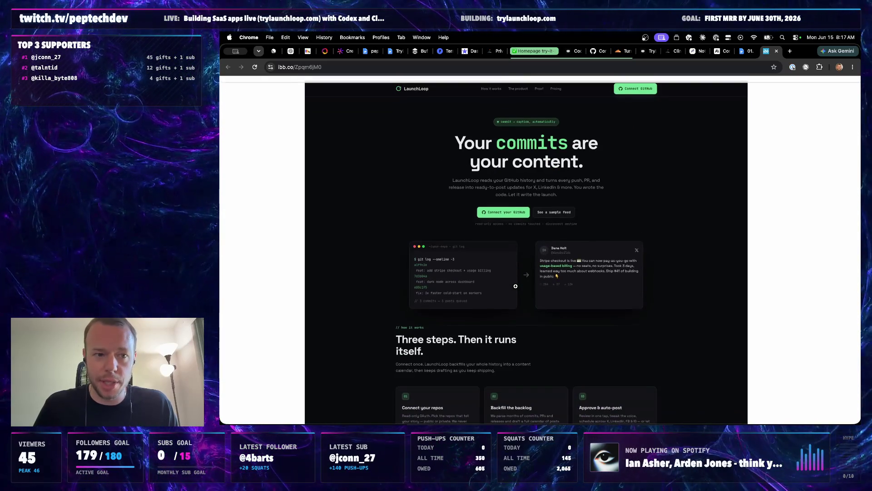
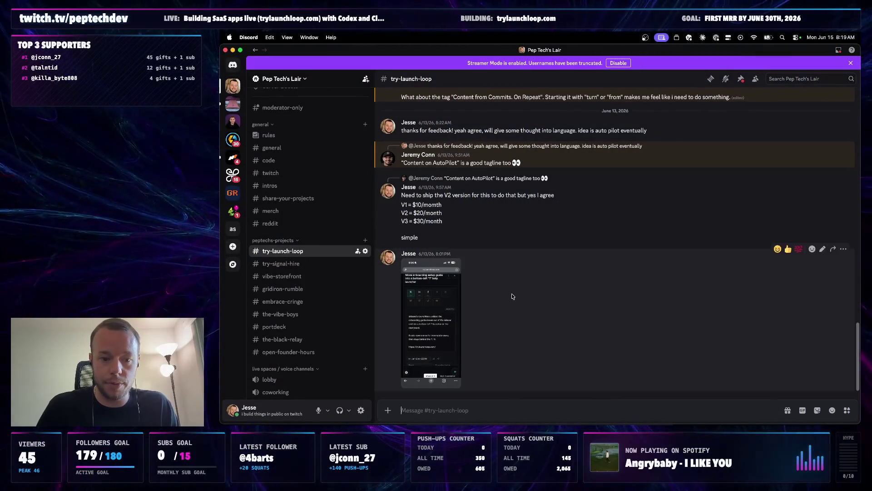
scroll(519, 296, up, 5)
scroll(504, 298, up, 3)
scroll(479, 300, up, 3)
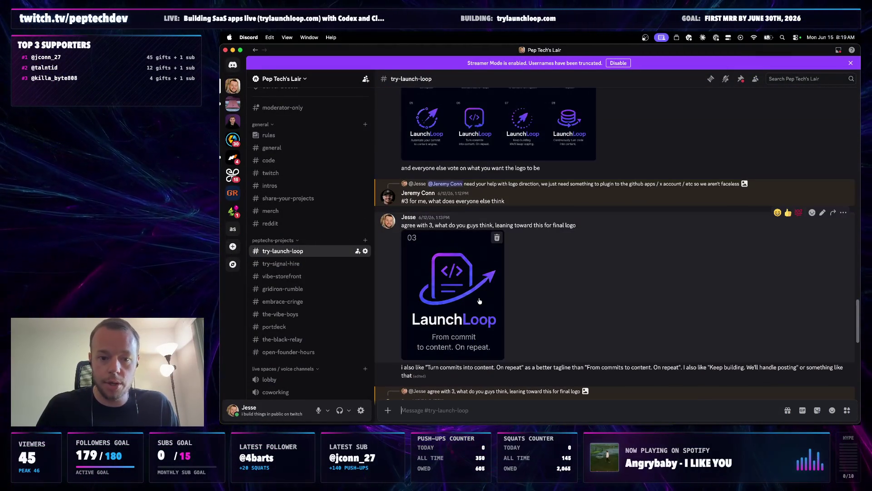
View the chosen LaunchLoop logo at full size in Discord, then bring Chrome forward
click(478, 301)
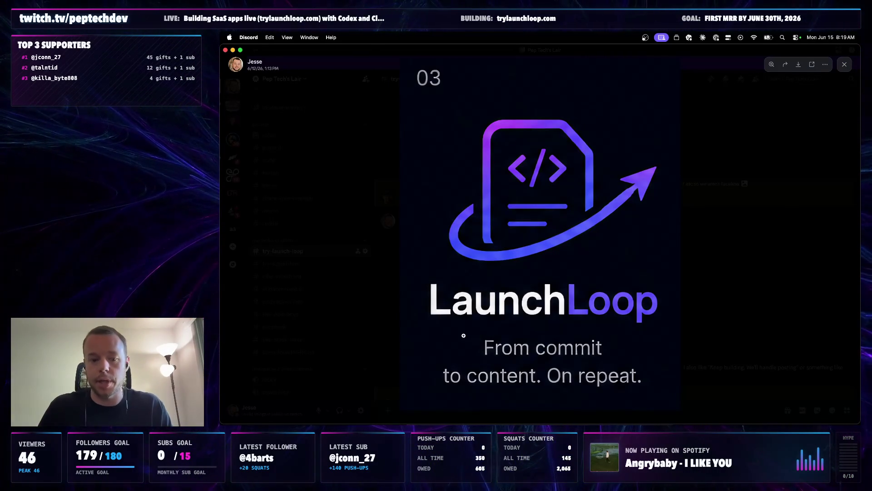
click(452, 428)
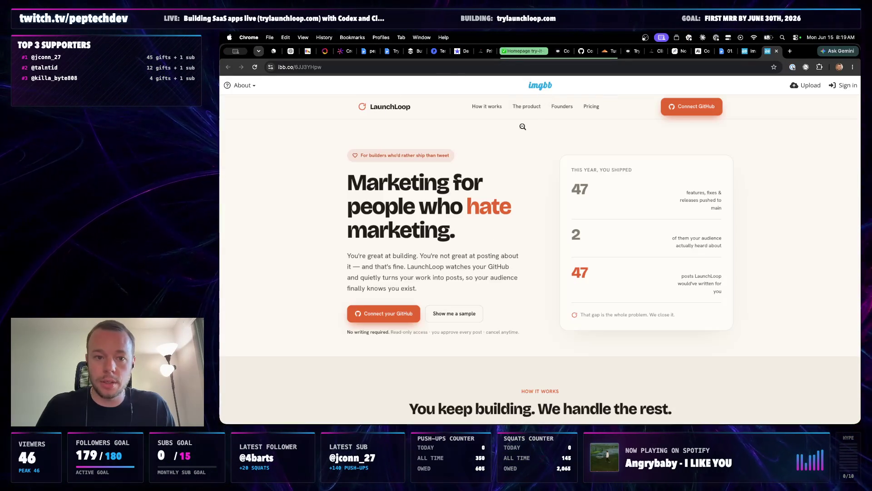
Fit the light landing page screenshot in view, then switch to the dark 'Your commits are your content' screenshot
click(510, 174)
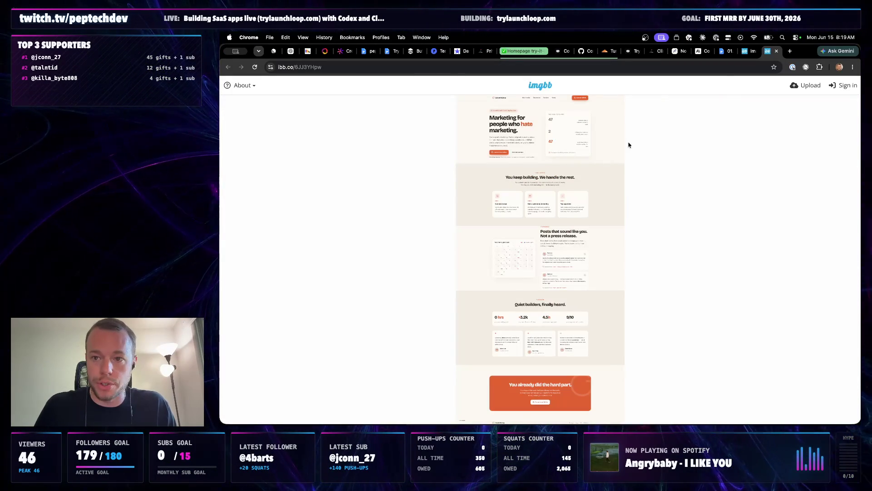
click(748, 50)
click(769, 51)
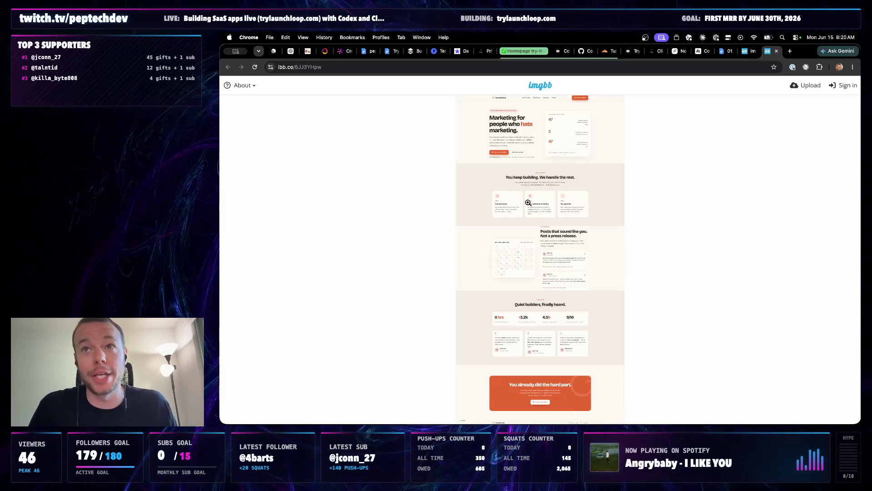
click(744, 50)
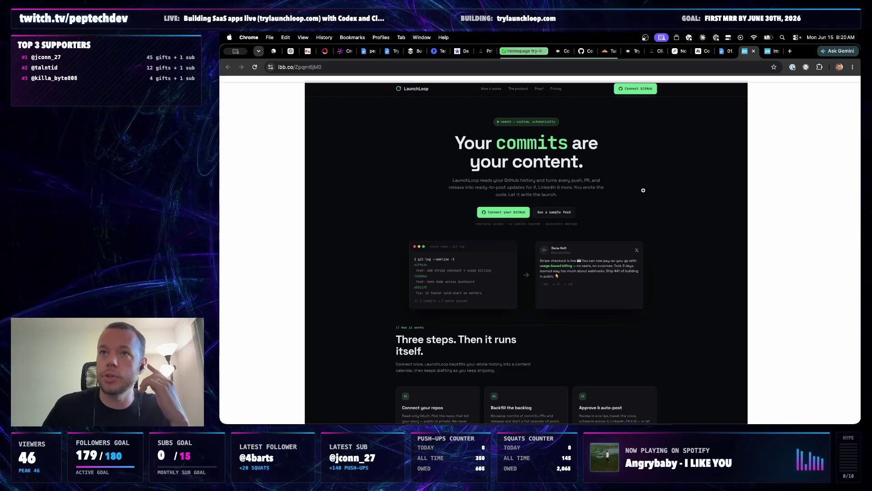
click(772, 51)
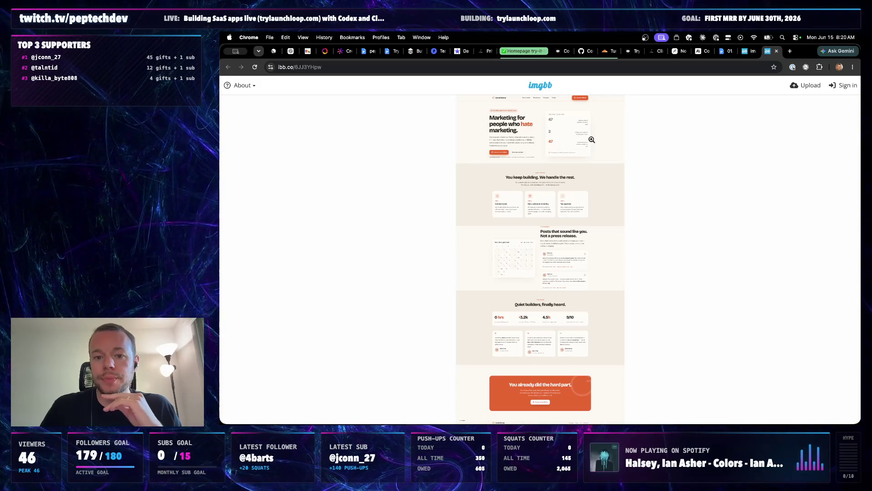
key(ctrl+shift+Tab)
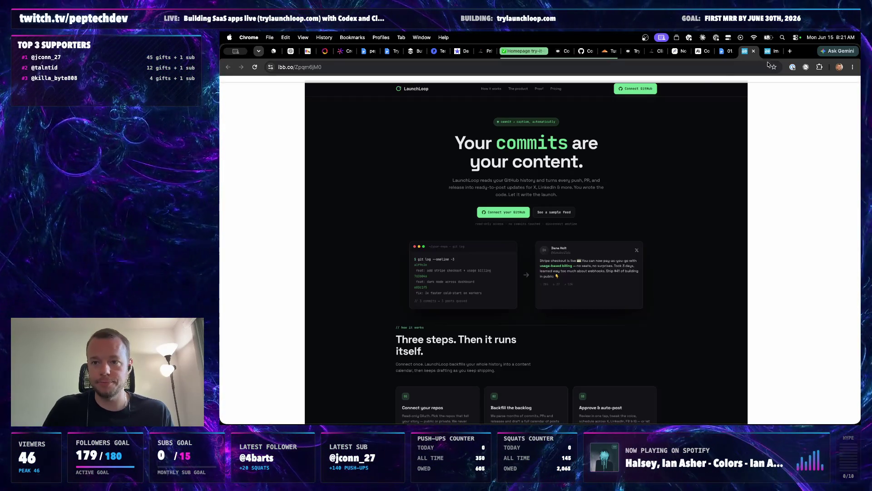
key(ctrl+Tab)
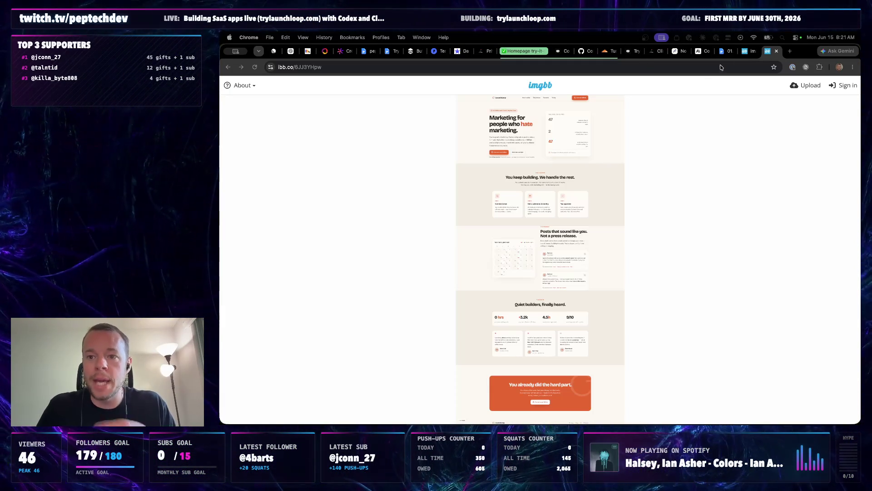
click(750, 52)
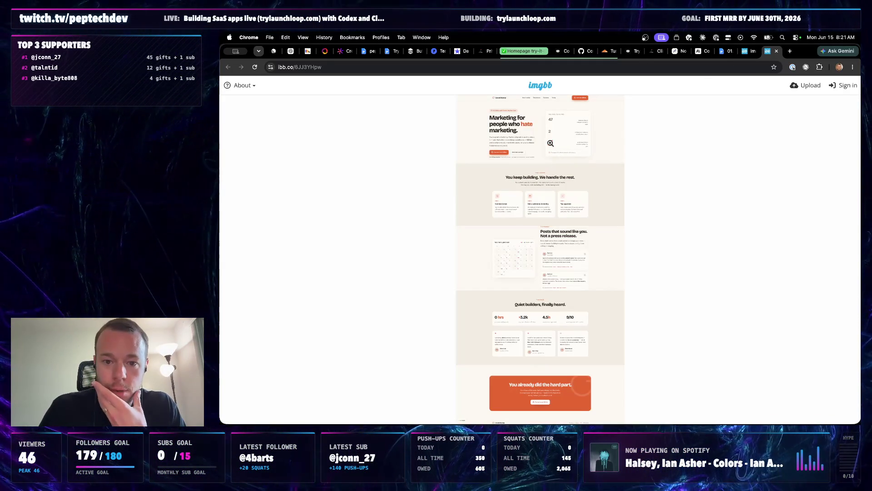
click(497, 230)
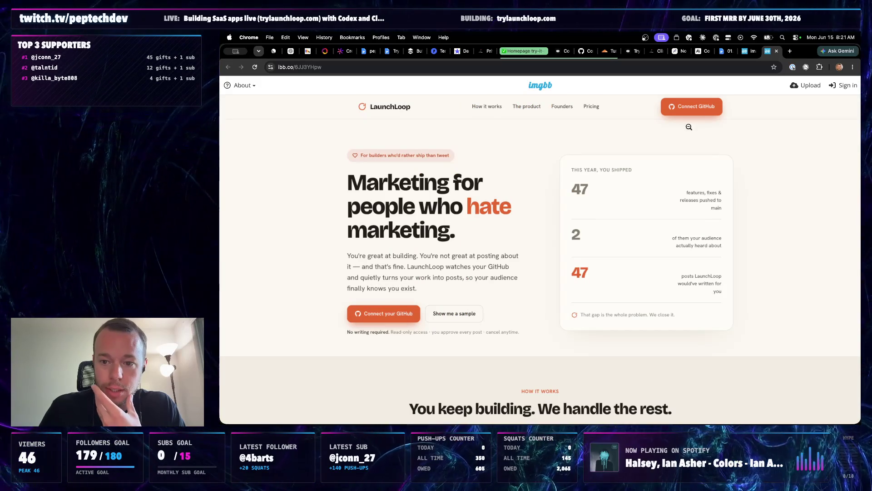
click(746, 52)
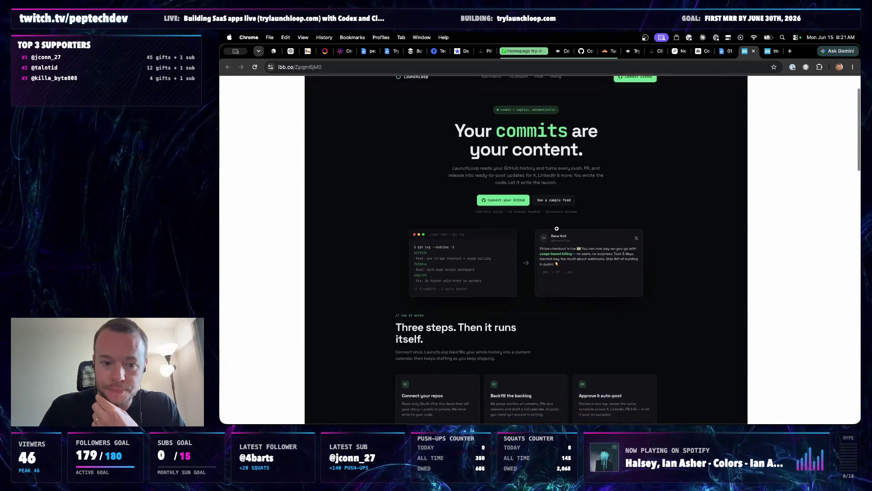
scroll(559, 219, up, 1)
scroll(545, 240, down, 1)
scroll(536, 251, down, 3)
scroll(535, 253, up, 3)
scroll(536, 253, up, 2)
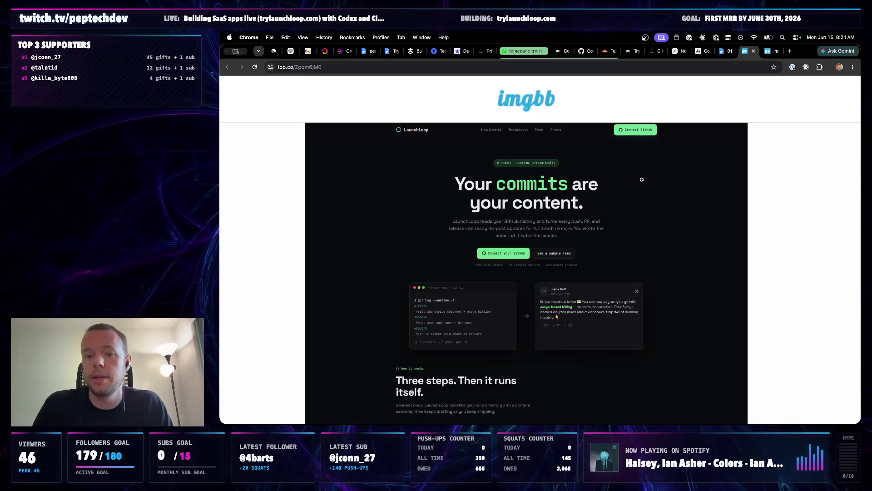
scroll(611, 216, down, 1)
scroll(613, 215, up, 1)
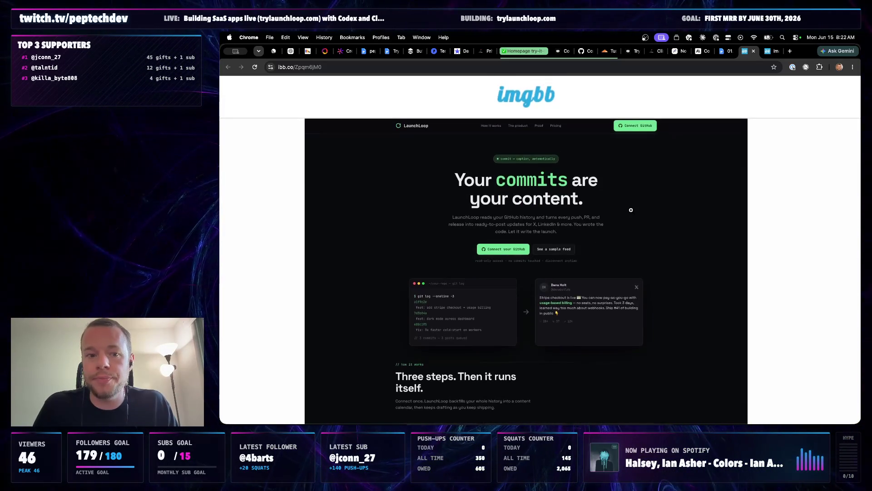
scroll(631, 209, down, 2)
scroll(631, 211, down, 2)
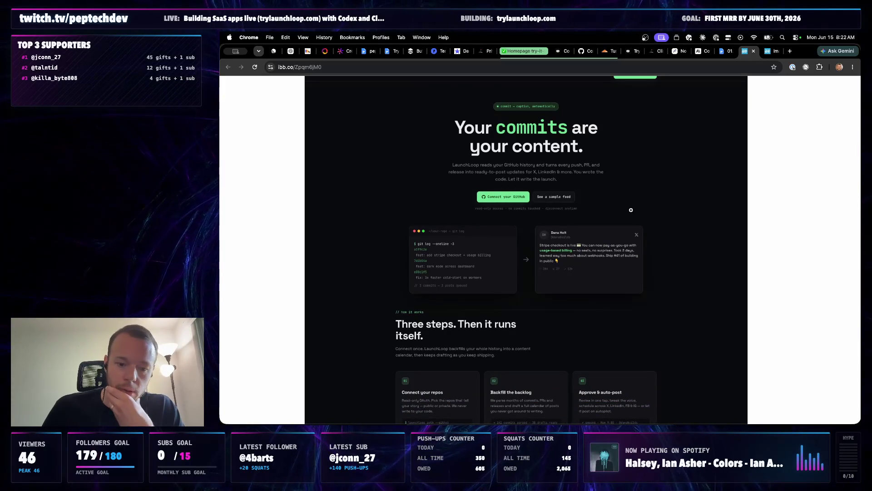
Load the GitHub dashboard in a new tab, then return to the dark landing page screenshot
click(791, 51)
text(github.com)
key(Return)
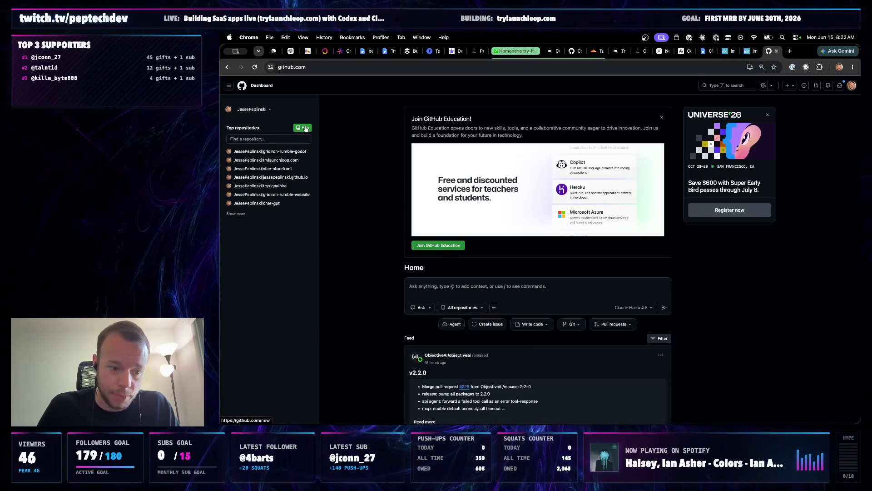
scroll(391, 248, down, 3)
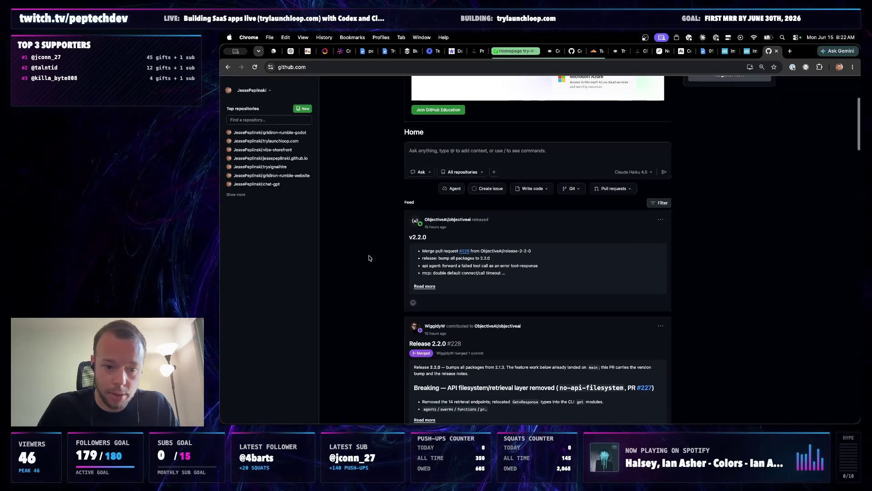
scroll(373, 238, up, 3)
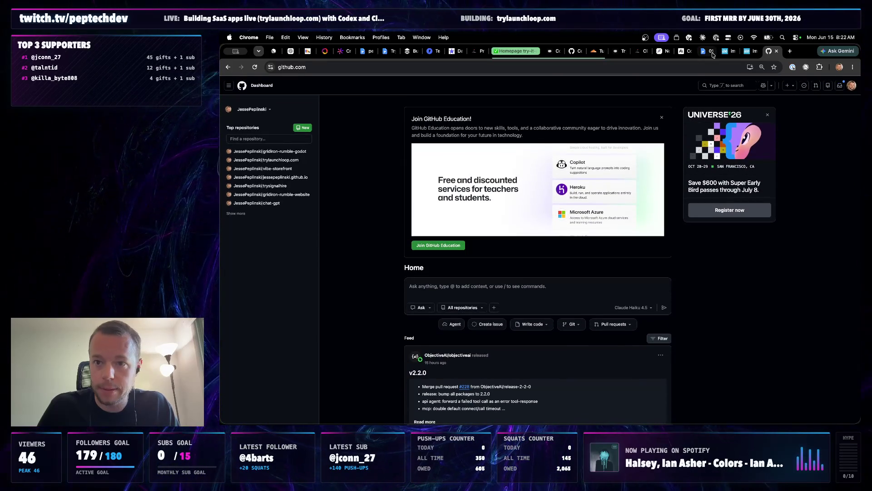
click(723, 51)
scroll(628, 162, up, 2)
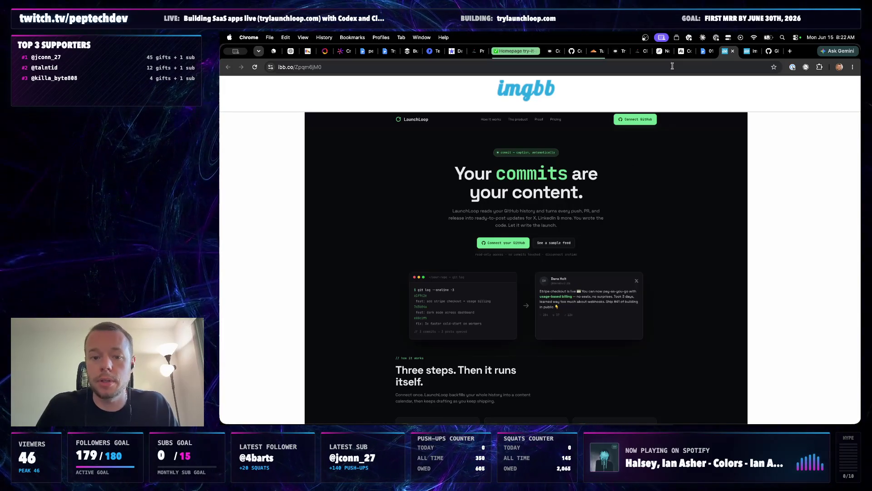
scroll(567, 314, down, 1)
scroll(583, 281, down, 1)
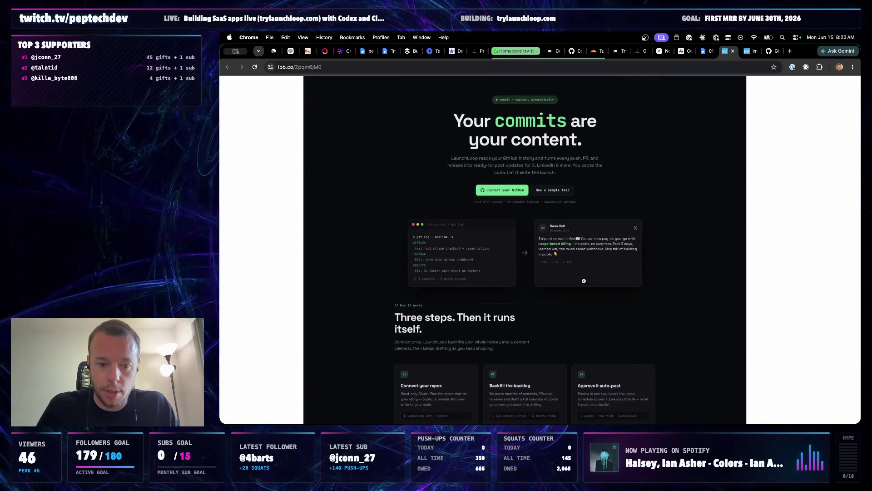
scroll(584, 280, up, 2)
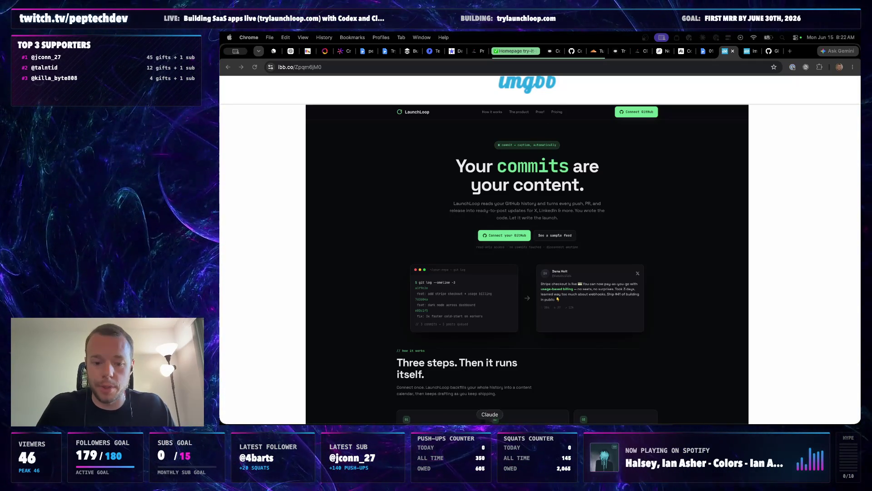
click(536, 429)
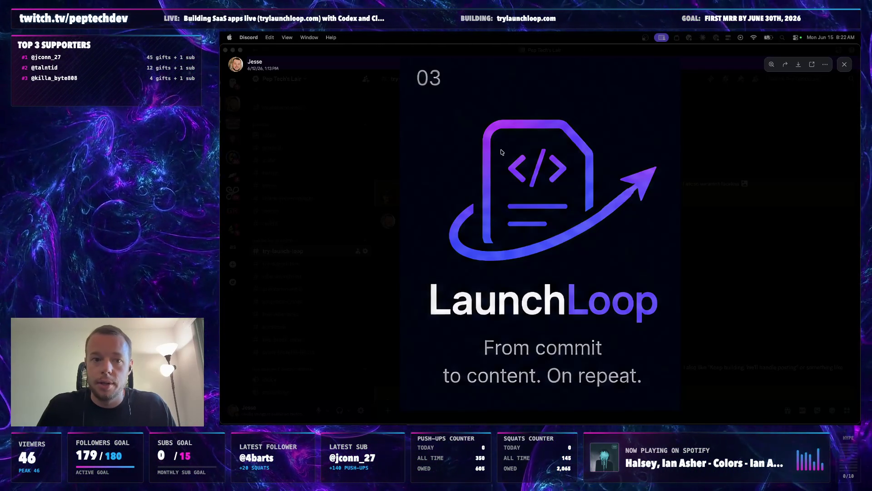
click(853, 64)
scroll(588, 310, down, 5)
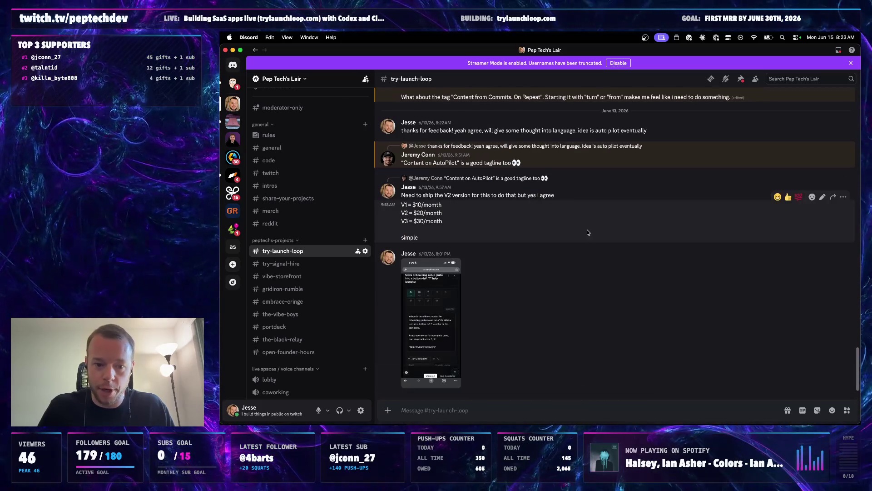
key(super+Tab)
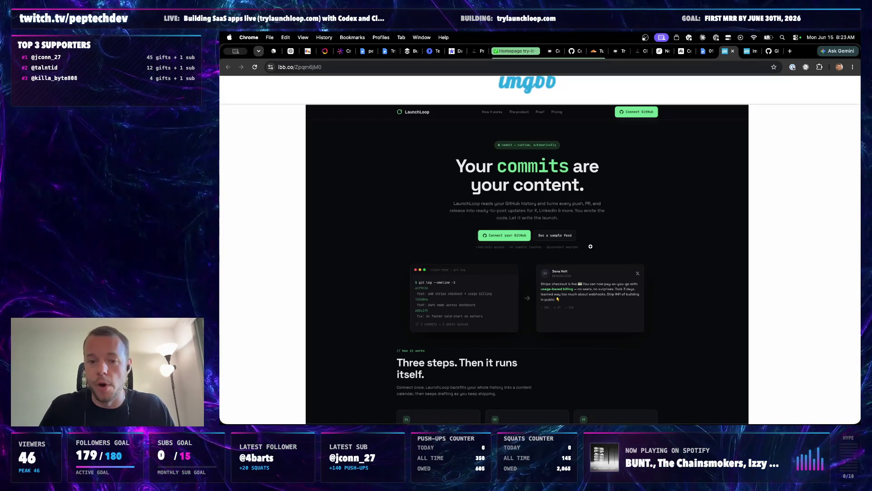
scroll(550, 216, down, 3)
scroll(579, 215, up, 5)
scroll(607, 213, down, 5)
scroll(633, 213, up, 5)
key(ctrl+Tab)
key(ctrl+shift+Tab)
scroll(617, 247, down, 3)
scroll(618, 226, up, 5)
scroll(621, 209, down, 2)
click(749, 52)
click(724, 52)
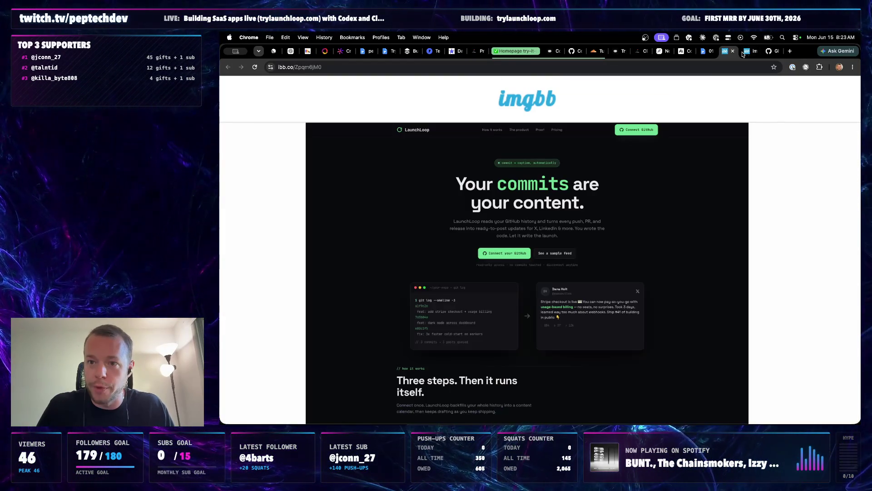
click(727, 54)
click(747, 52)
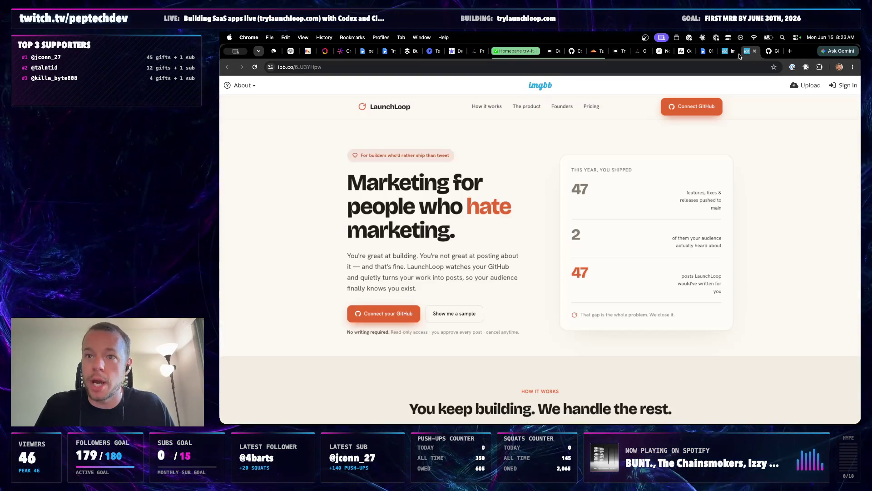
click(747, 52)
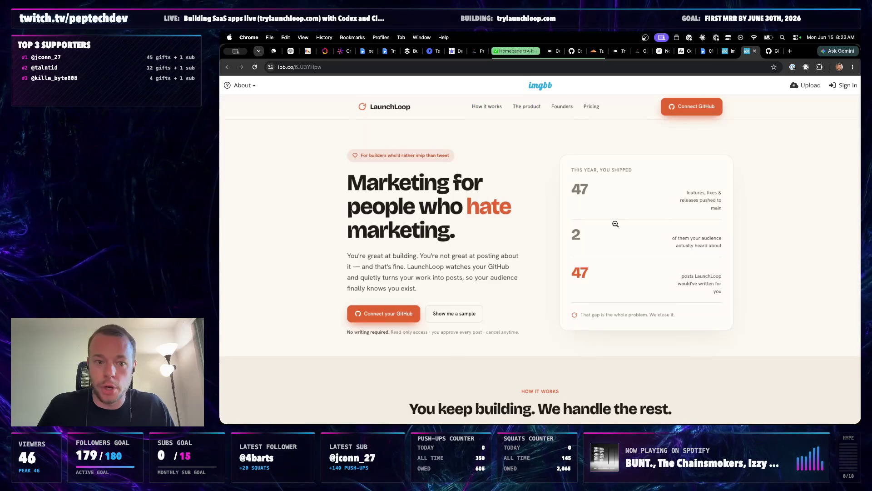
key(ctrl+shift+Tab)
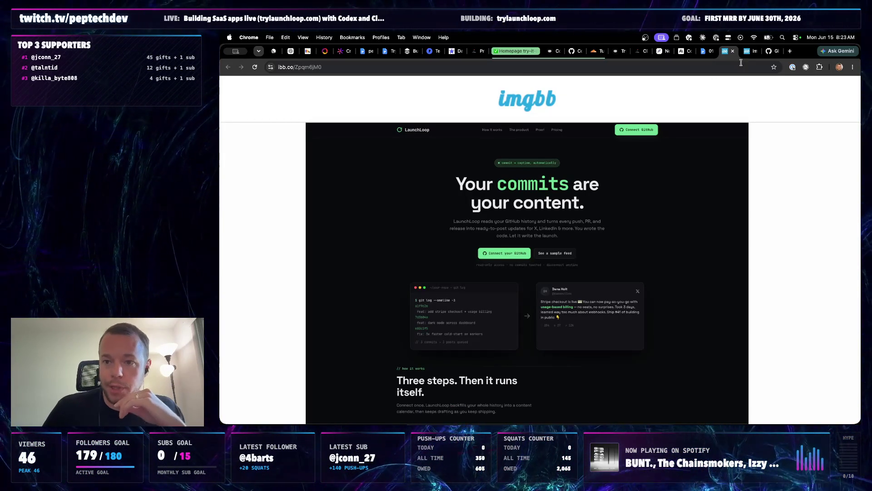
click(749, 52)
scroll(529, 280, down, 1)
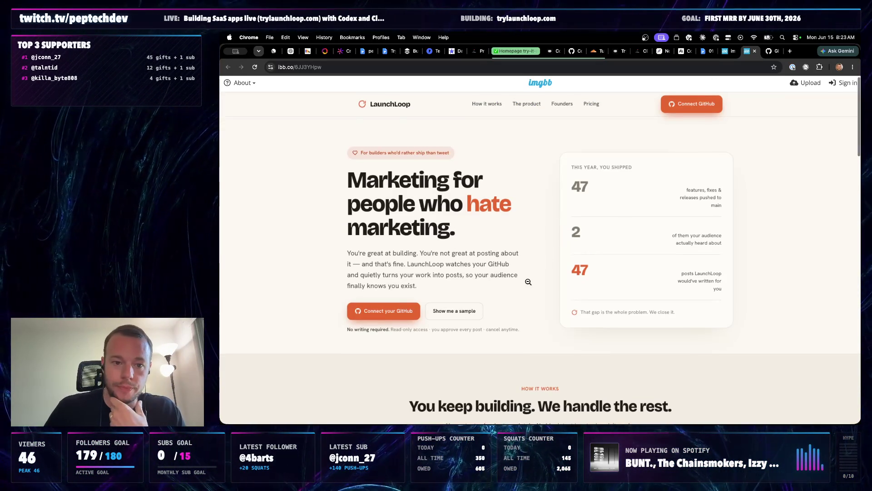
scroll(535, 252, down, 1)
scroll(534, 252, down, 1)
scroll(535, 252, down, 2)
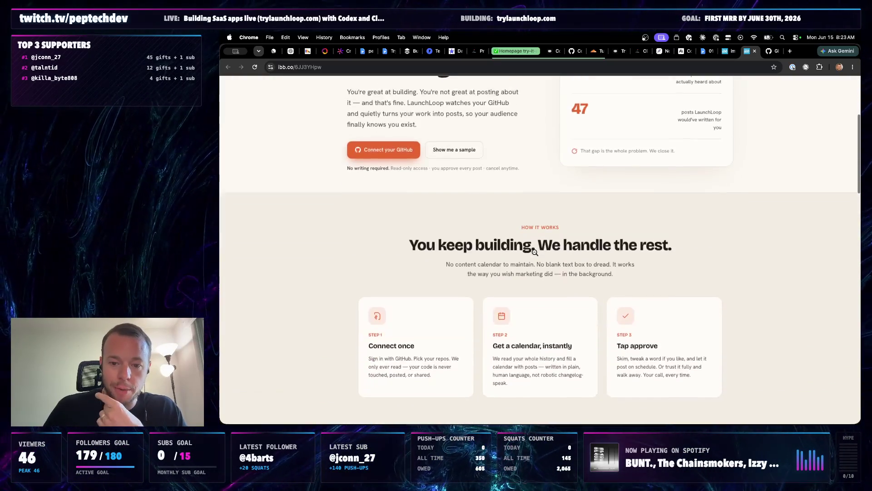
scroll(535, 252, down, 1)
scroll(535, 253, down, 3)
scroll(535, 252, down, 3)
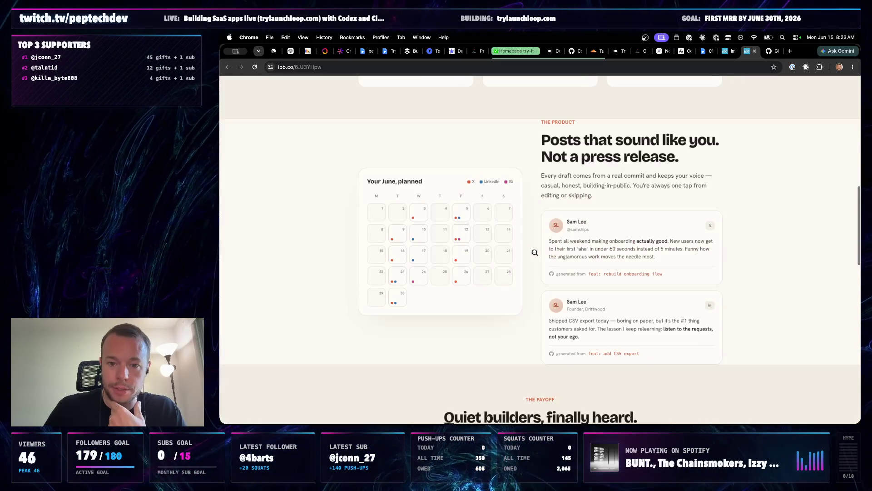
scroll(535, 253, down, 1)
scroll(536, 252, down, 3)
scroll(535, 238, down, 4)
scroll(534, 226, down, 4)
scroll(535, 225, down, 3)
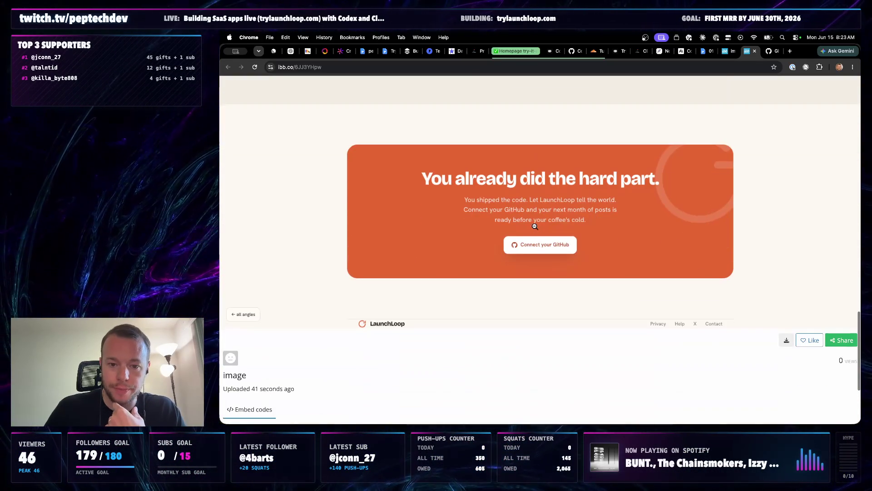
scroll(534, 225, up, 1)
scroll(535, 226, down, 3)
scroll(534, 226, down, 3)
scroll(535, 226, up, 1)
Switch to the dark LaunchLoop screenshot page after reading the light one
click(725, 51)
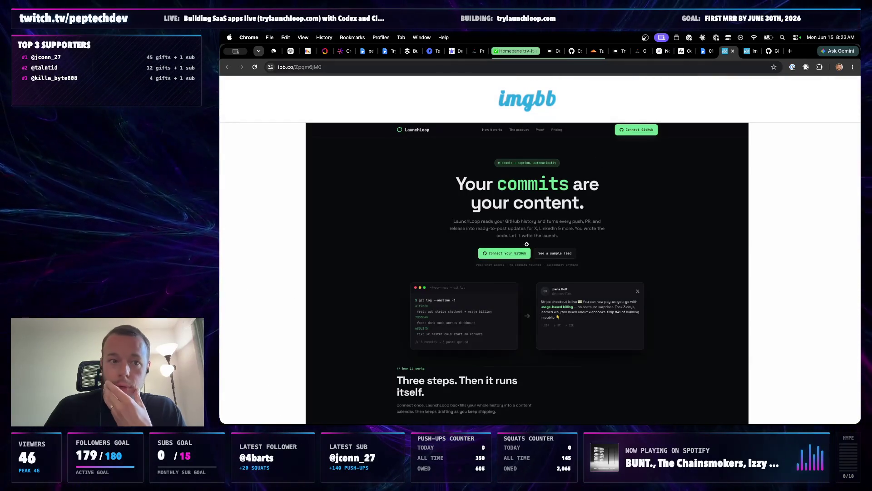
scroll(552, 238, down, 3)
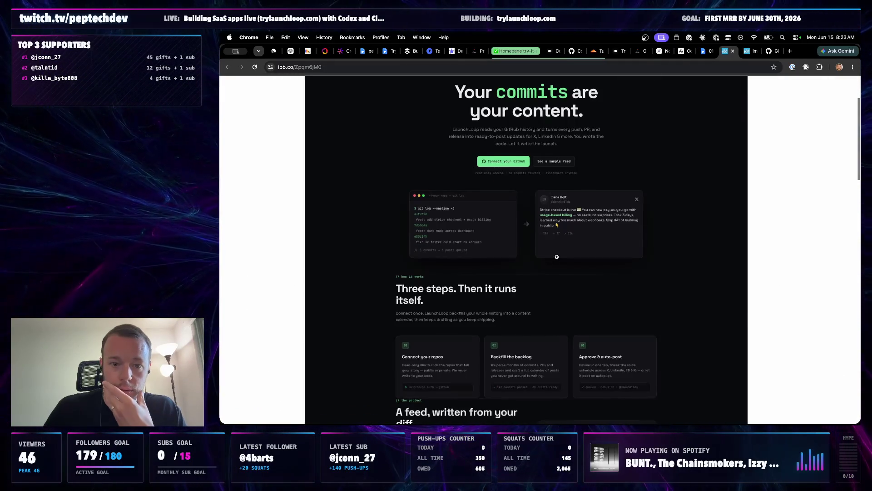
scroll(556, 256, up, 1)
scroll(557, 256, up, 1)
scroll(545, 296, up, 1)
scroll(545, 296, down, 5)
scroll(558, 283, up, 4)
scroll(568, 273, up, 1)
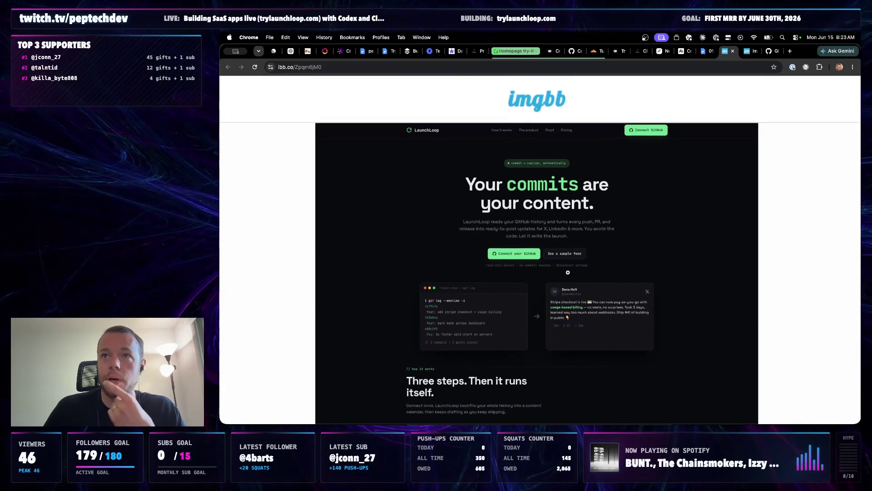
scroll(568, 272, down, 2)
scroll(576, 286, down, 1)
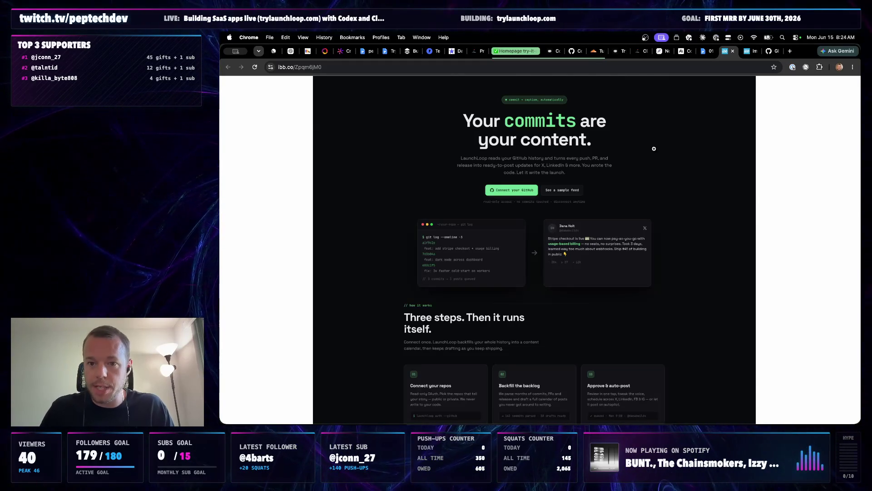
scroll(598, 246, down, 2)
scroll(593, 272, down, 1)
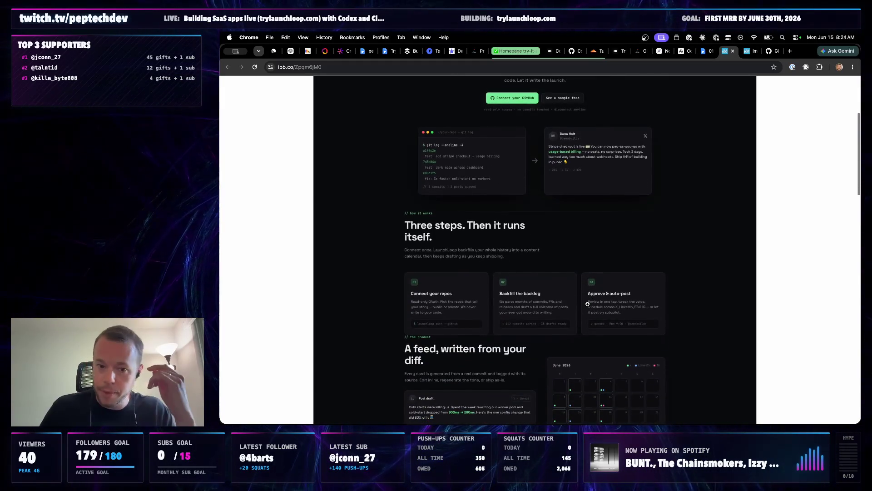
scroll(587, 303, up, 5)
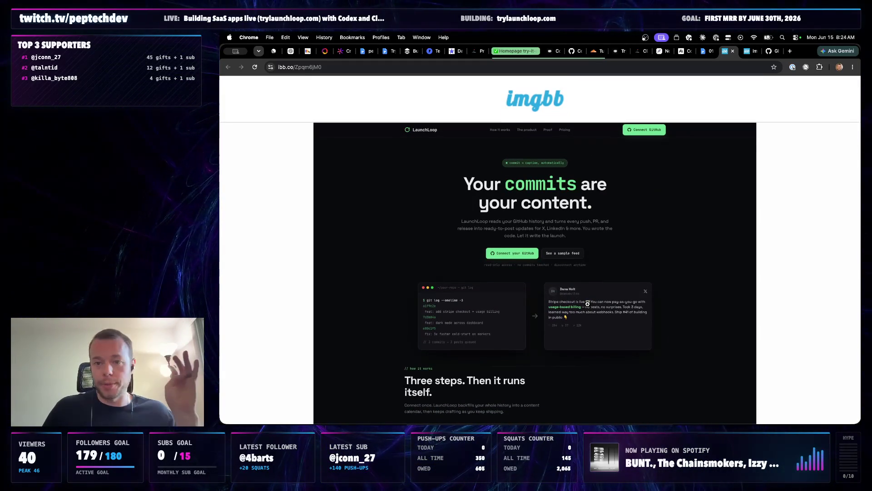
scroll(593, 272, down, 3)
scroll(599, 209, up, 1)
scroll(600, 209, up, 2)
Flip between the light and dark LaunchLoop screenshots, then move over to Codex
click(749, 51)
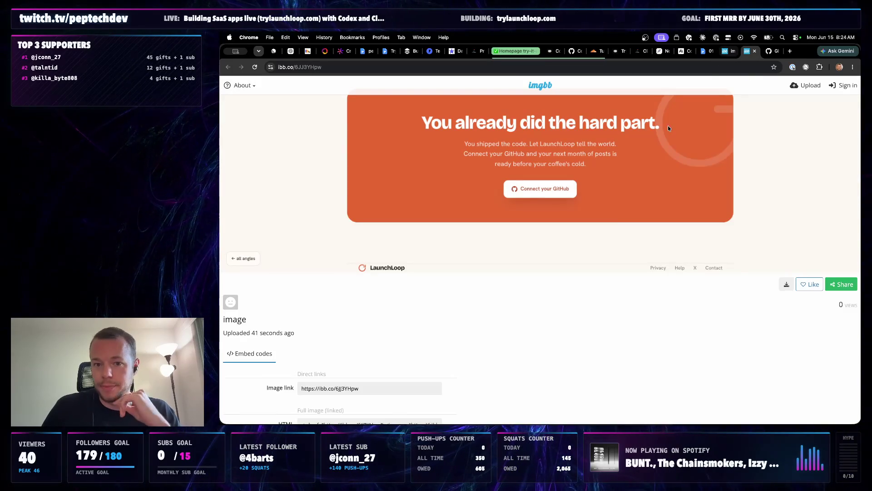
scroll(681, 136, up, 5)
scroll(671, 158, up, 5)
scroll(664, 174, up, 5)
scroll(663, 176, up, 2)
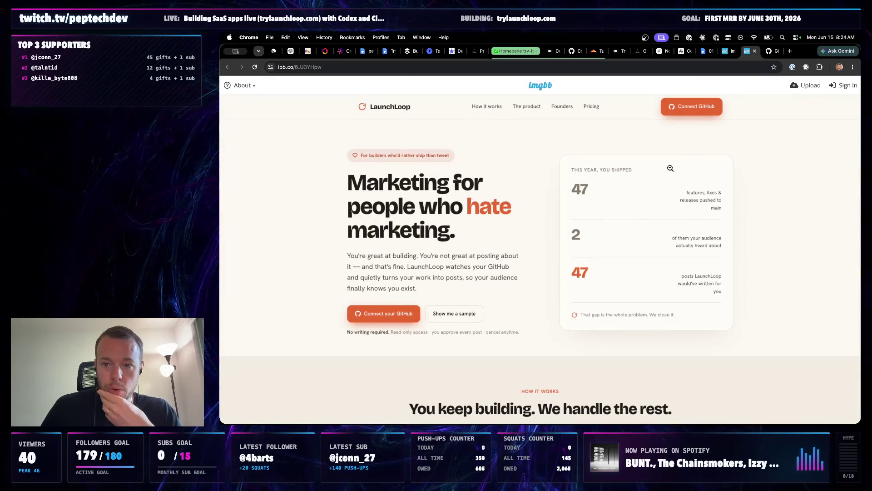
click(726, 51)
click(505, 428)
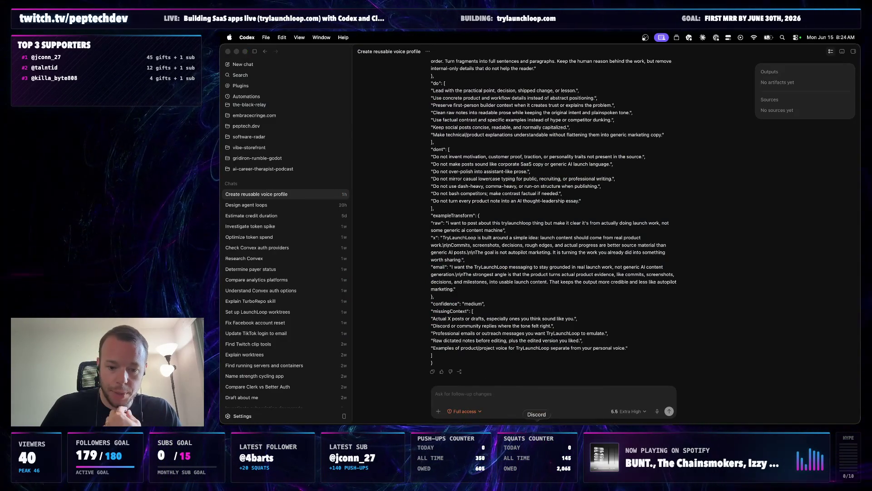
View the LaunchLoop logo 03 enlarged in Discord, then bring Chrome back to the front
click(536, 429)
scroll(495, 278, up, 5)
scroll(487, 245, up, 2)
click(484, 230)
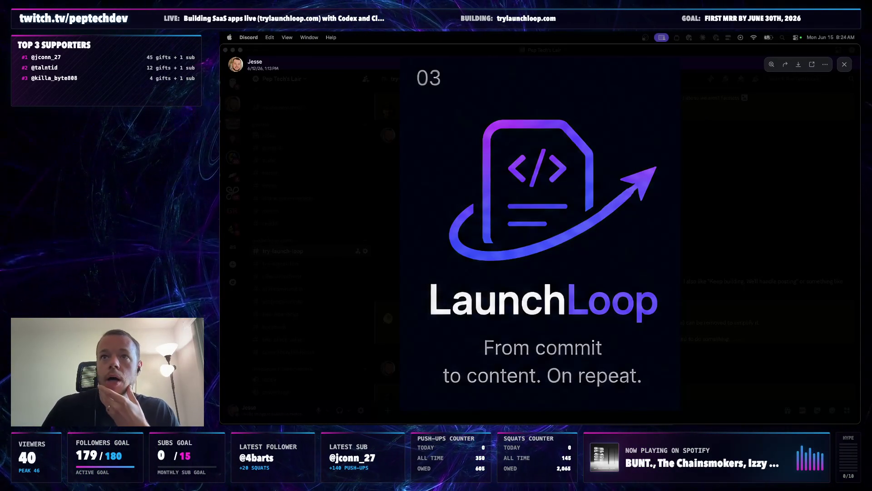
click(811, 65)
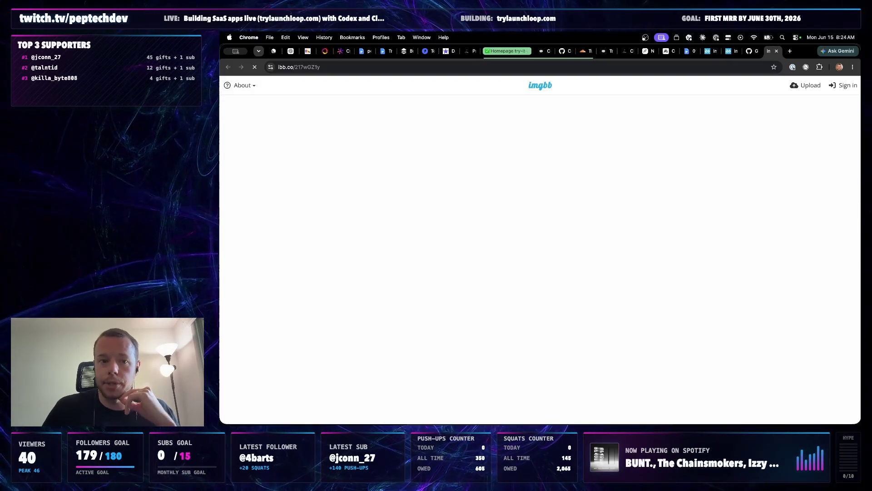
Review the purple 'Ship in public' screenshot at full size, then close the GitHub dashboard tab
click(548, 141)
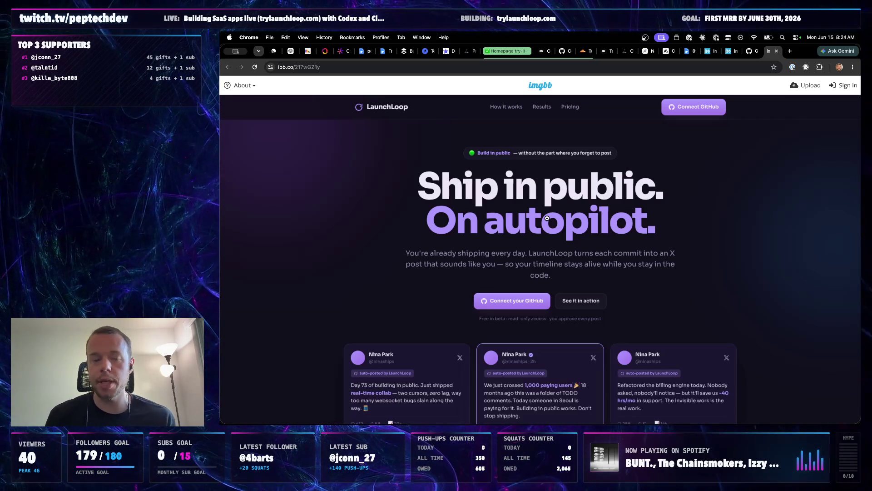
click(547, 218)
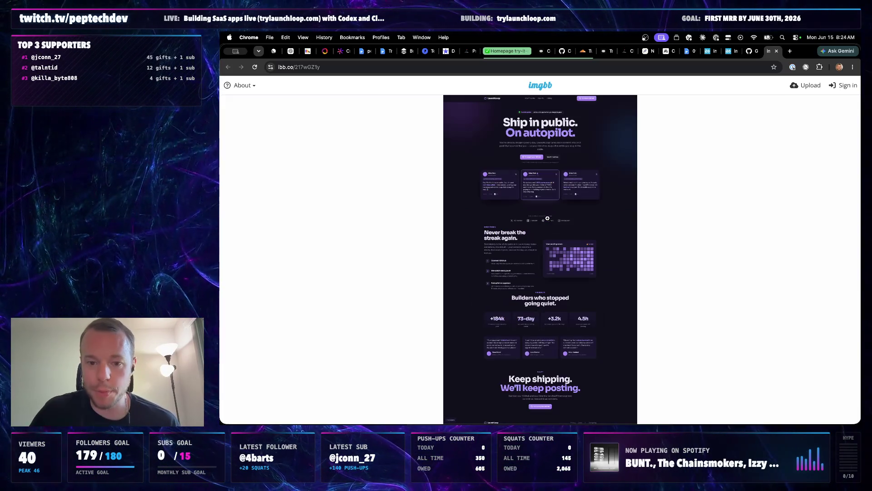
scroll(547, 218, down, 5)
scroll(578, 190, up, 5)
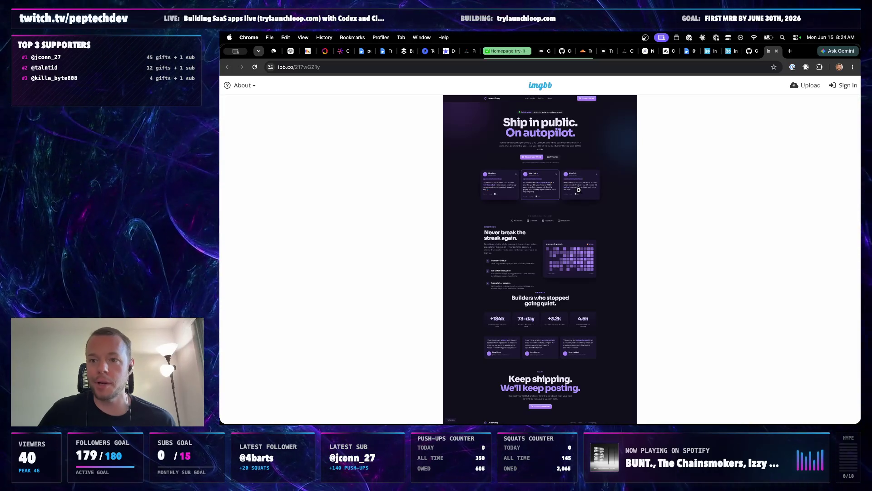
click(745, 54)
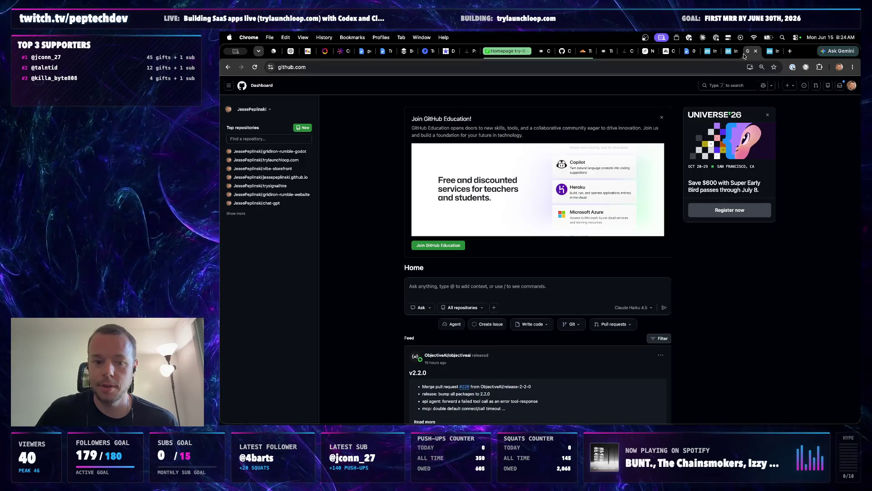
click(756, 52)
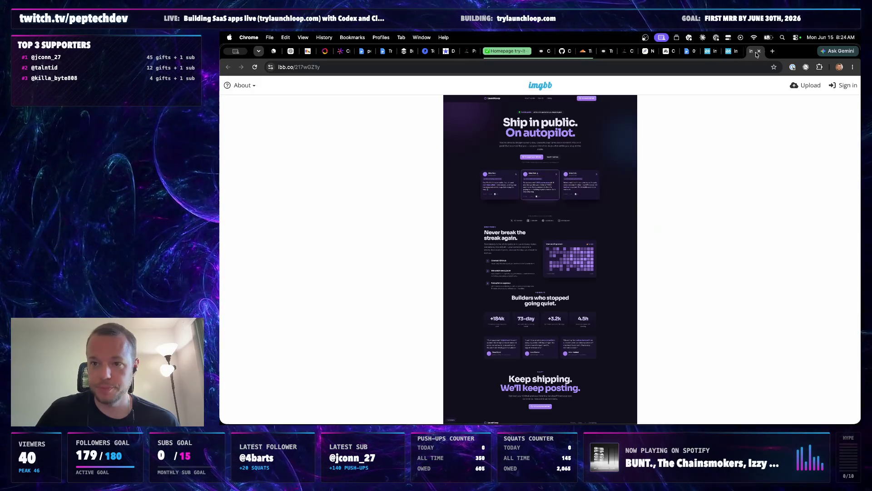
Glance at the other screenshot and the Vision/Traction doc, then return to the dark commits screenshot
click(714, 53)
click(689, 53)
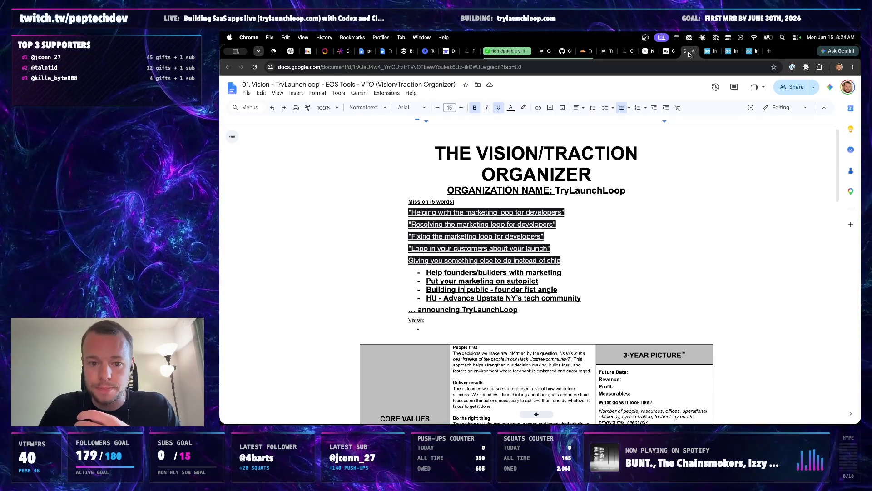
click(707, 51)
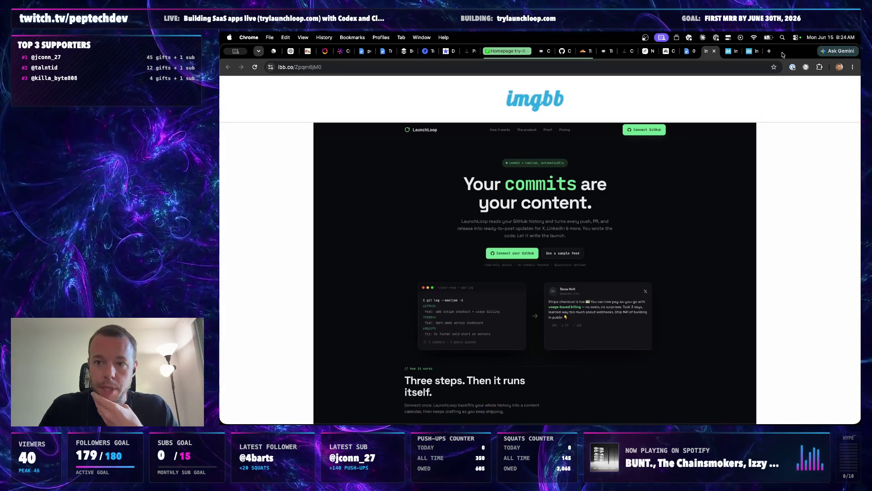
Pull the other two ImgBB screenshot pages out into their own narrowed windows beside the dark one
mouse_move(783, 54)
mouse_down()
mouse_move(234, 225)
mouse_move(456, 55)
mouse_up()
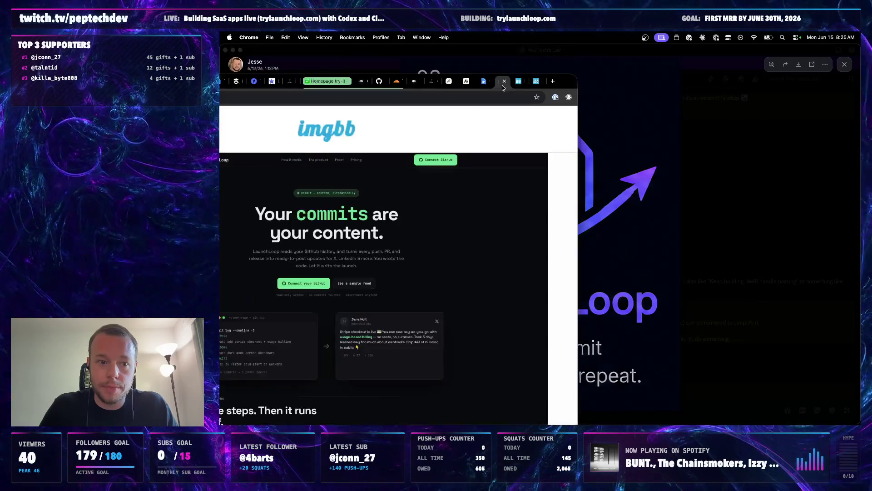
drag(506, 51, 738, 76)
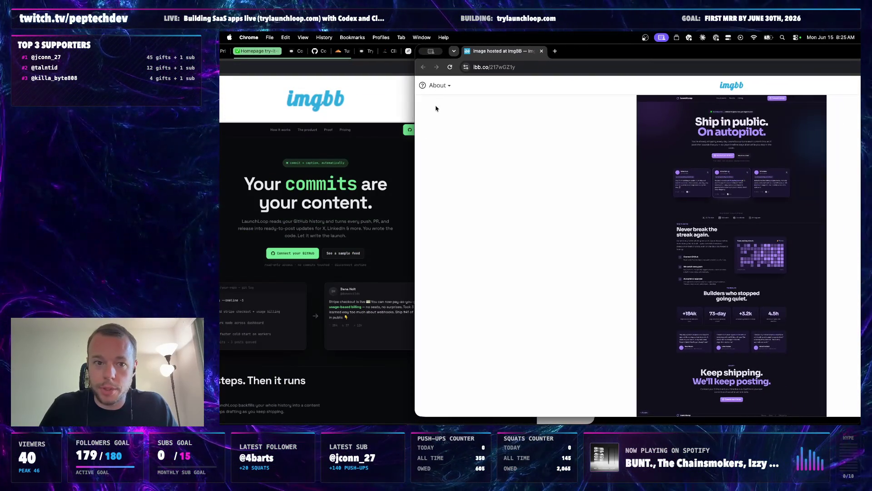
drag(415, 107, 584, 108)
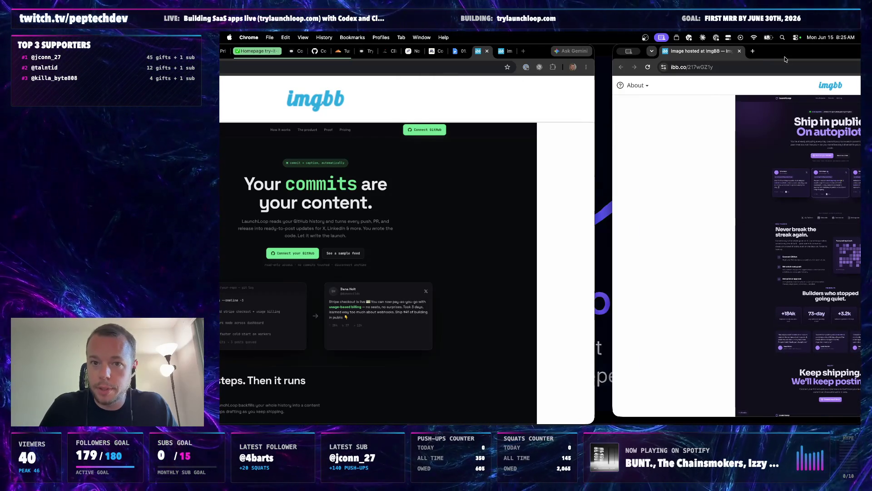
drag(502, 51, 675, 98)
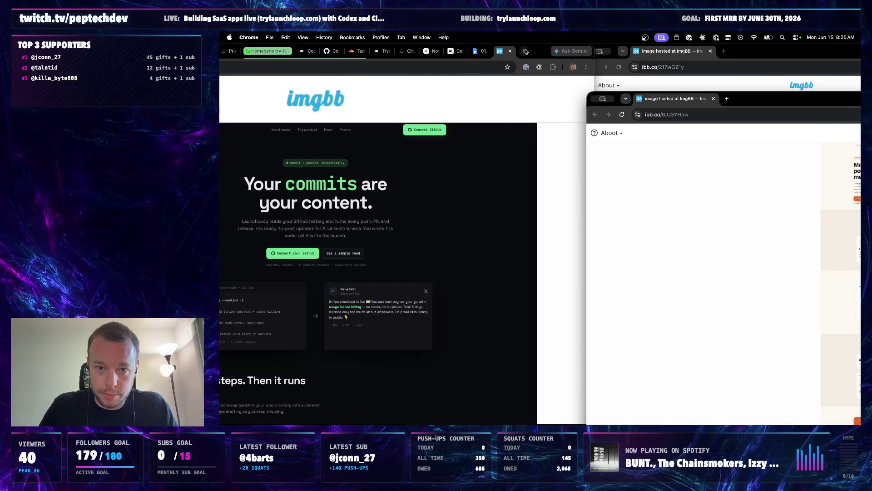
drag(592, 88, 450, 82)
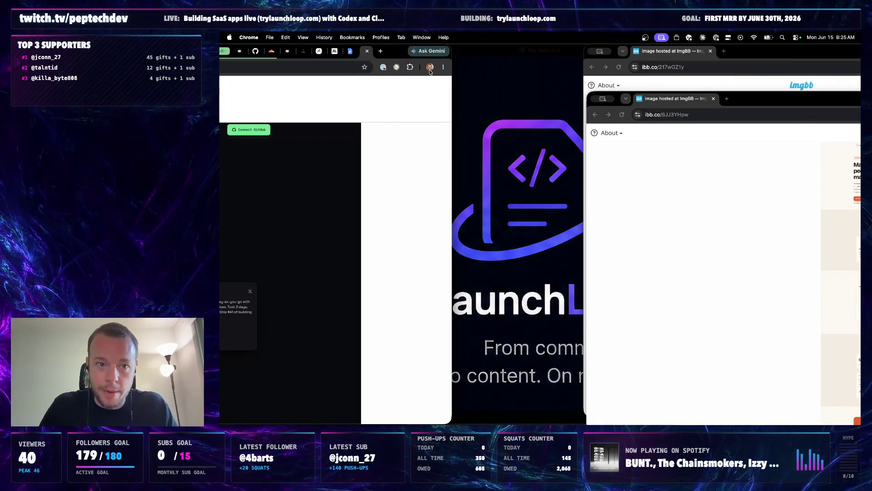
click(398, 53)
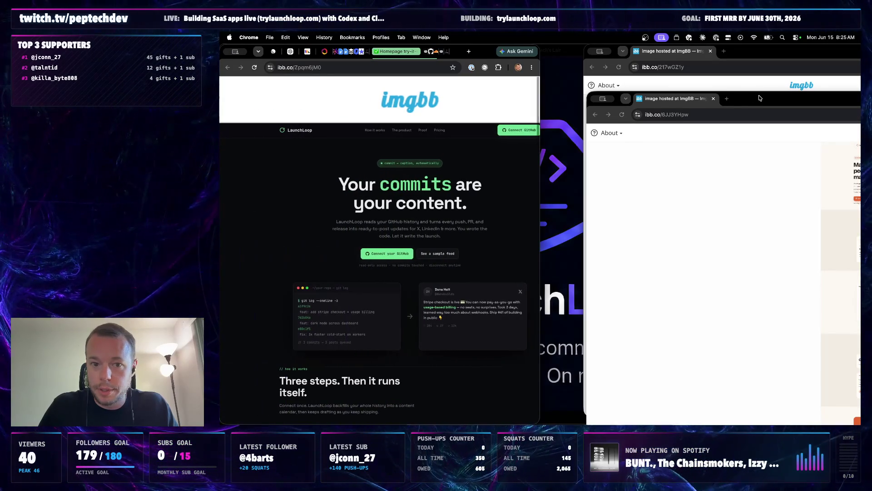
drag(759, 98, 732, 94)
Adjust the dark homepage design's zoom to about 80% and resize the cream design window
click(476, 188)
key(super+minus)
key(super+minus)
key(super+minus)
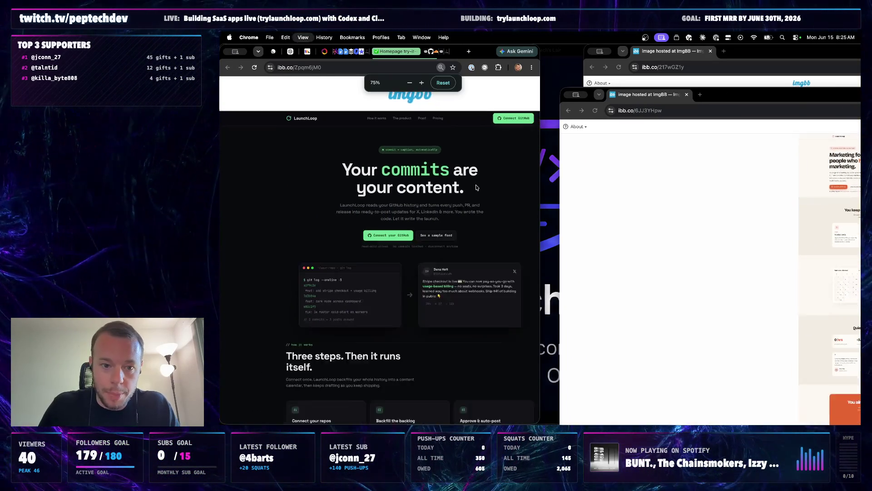
key(super+equal)
key(super+equal)
key(super+minus)
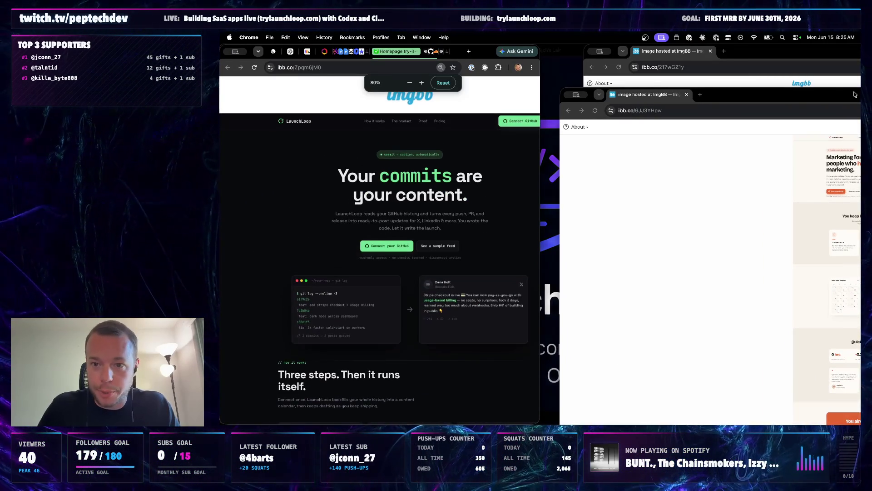
double_click(783, 89)
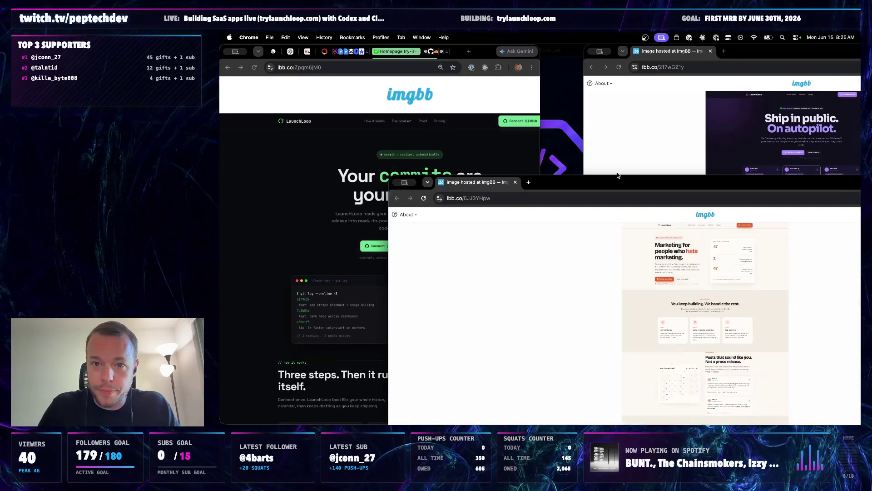
Narrow the dark design window to the left and push the purple design window toward the right
double_click(750, 81)
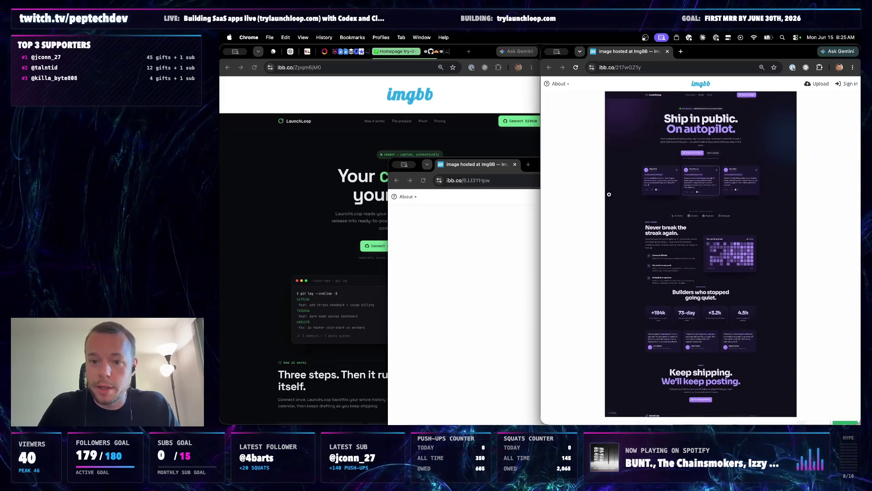
click(530, 163)
drag(576, 166, 529, 171)
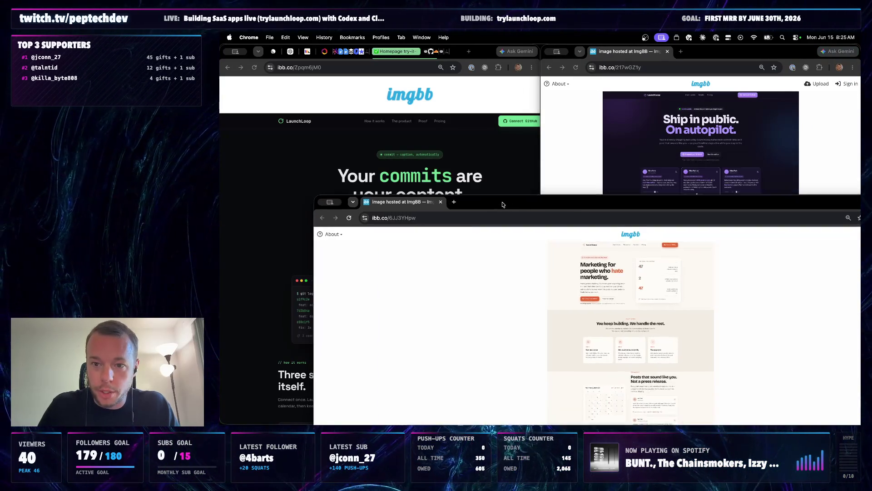
click(483, 58)
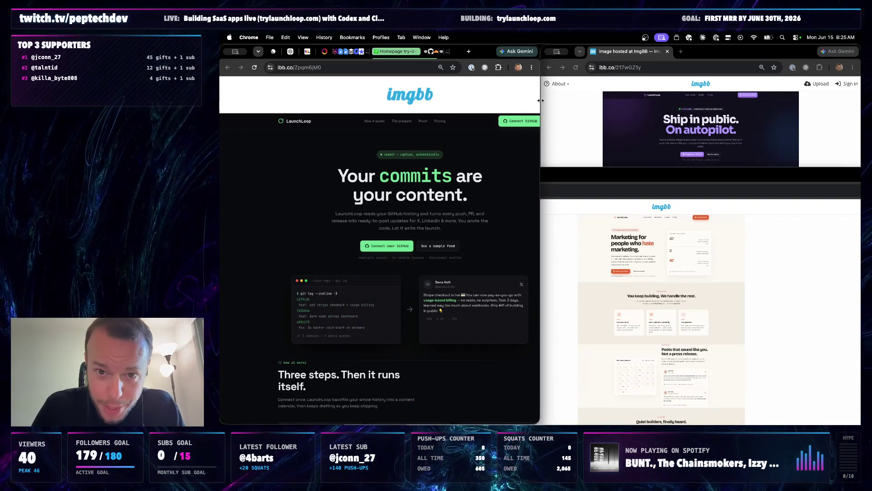
drag(540, 96, 444, 95)
click(592, 108)
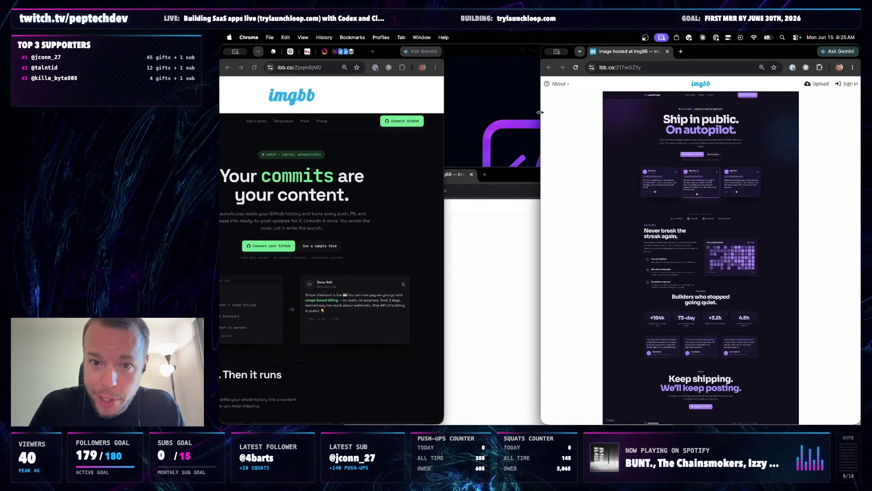
drag(540, 110, 667, 109)
Place the cream design in the middle column, zoom out the dark design and nudge the purple window wider
click(607, 177)
drag(606, 178, 482, 91)
mouse_move(735, 150)
mouse_down()
mouse_move(829, 150)
mouse_move(437, 149)
mouse_up()
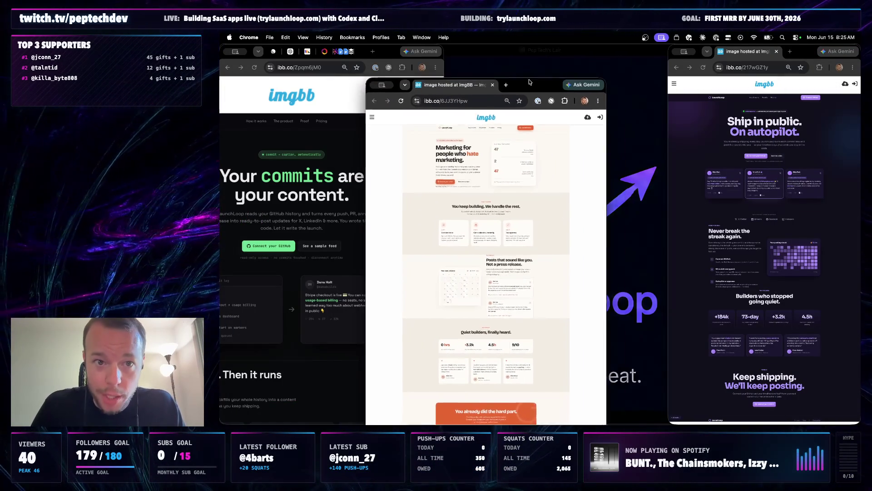
drag(357, 84, 581, 50)
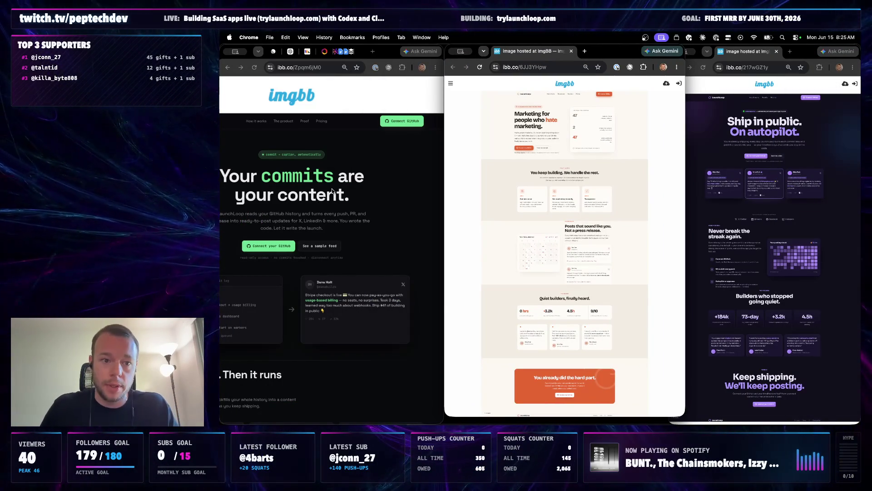
click(269, 81)
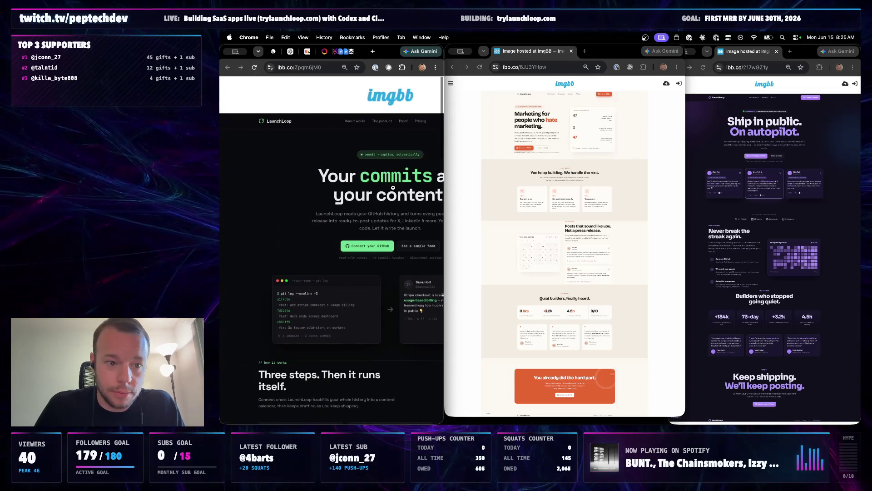
key(ctrl+minus)
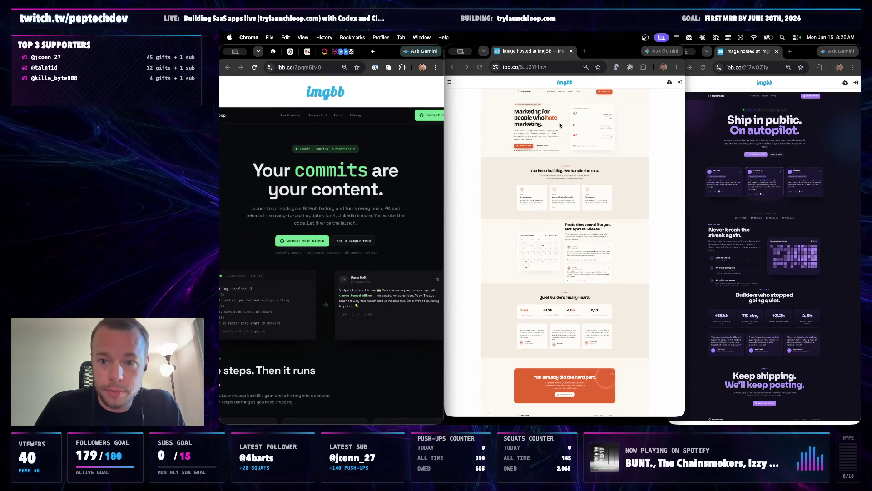
drag(686, 121, 677, 120)
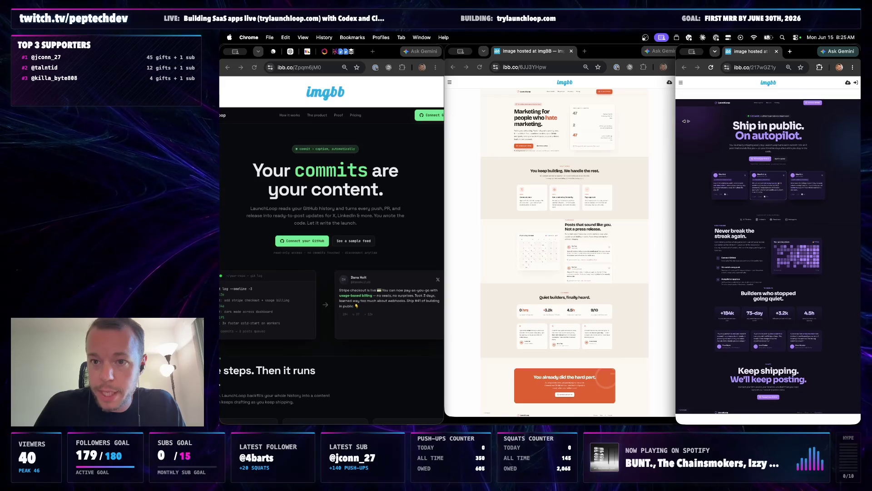
Widen the dark homepage window to check it, then shrink it back to the left third beside the other designs
click(559, 137)
click(390, 166)
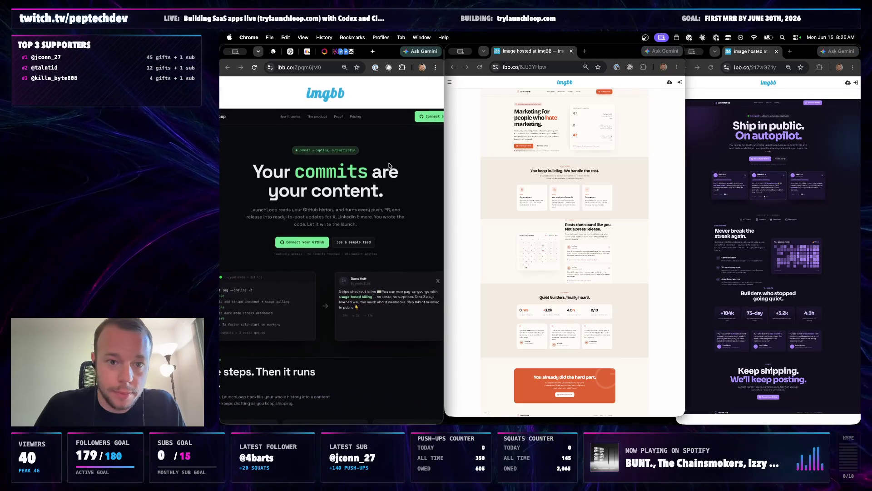
scroll(389, 165, down, 1)
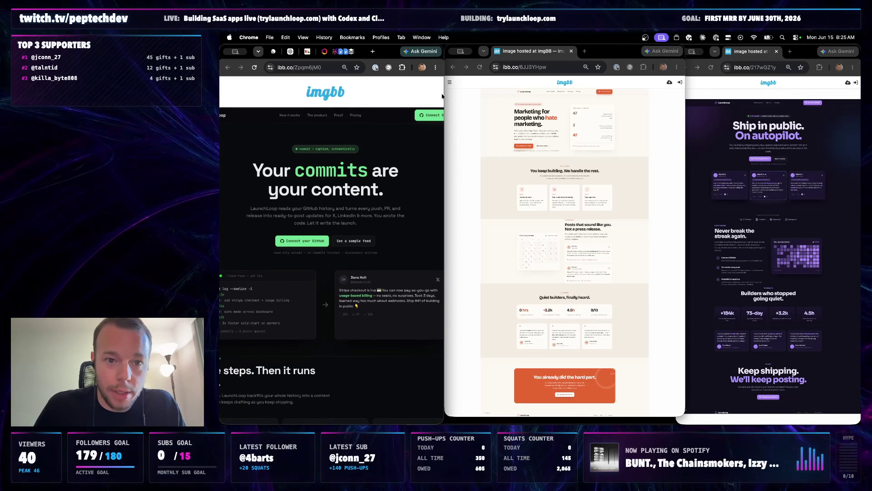
drag(441, 95, 739, 109)
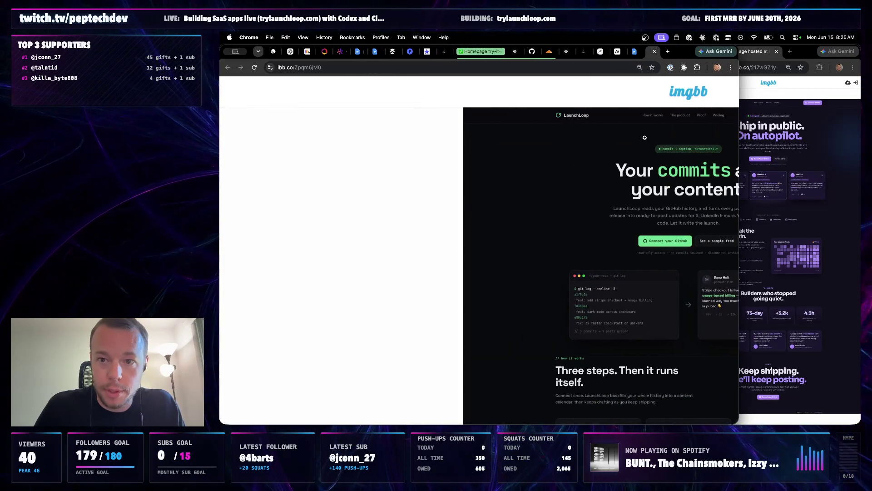
click(477, 67)
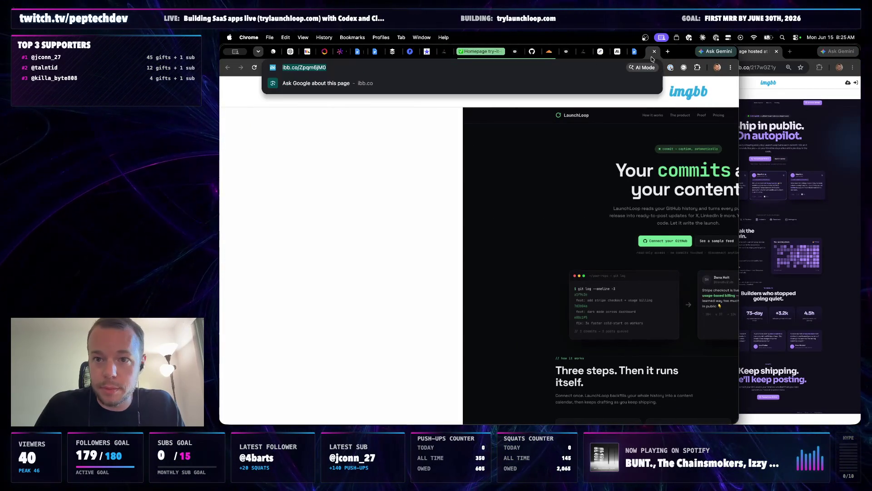
key(super+grave)
key(super+grave)
key(super+grave)
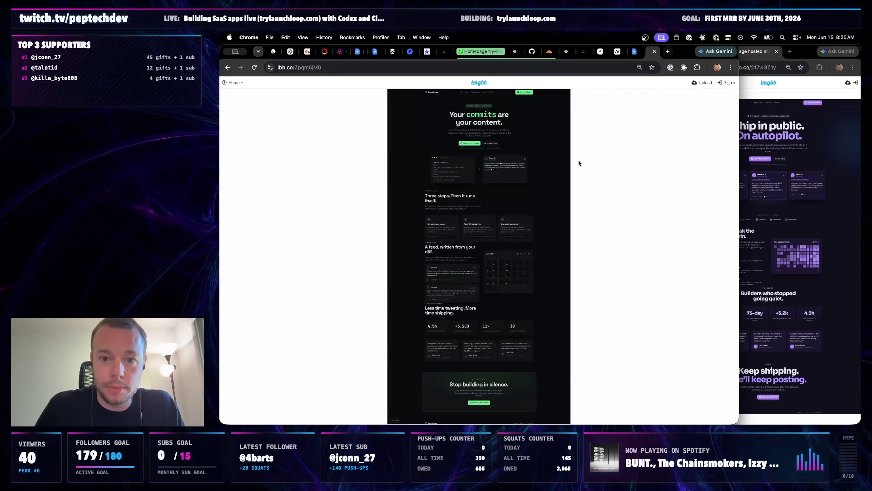
drag(738, 151, 437, 211)
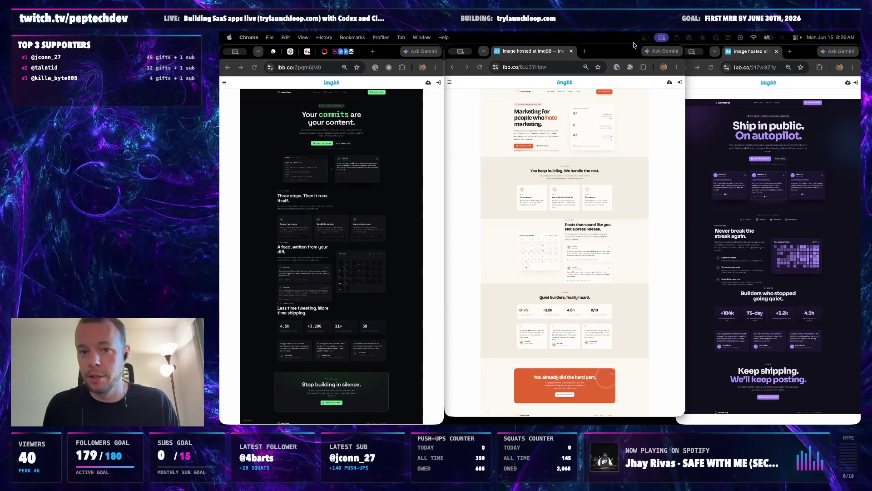
click(682, 129)
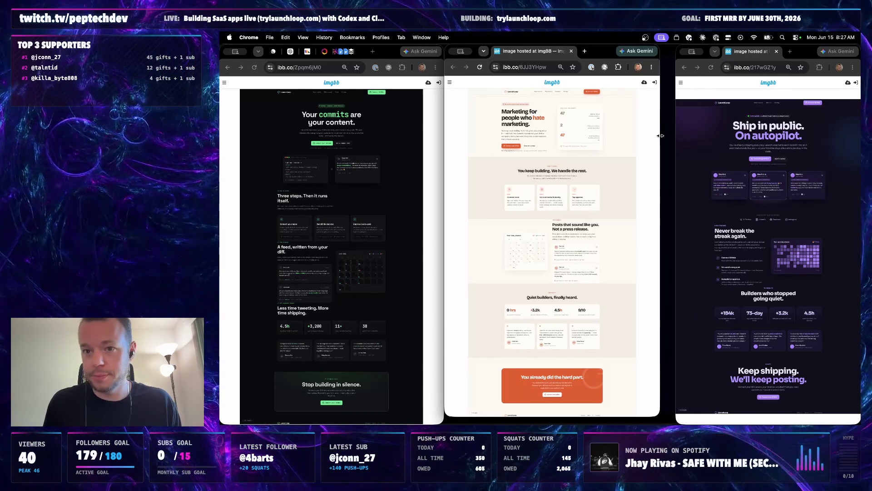
drag(686, 129, 676, 129)
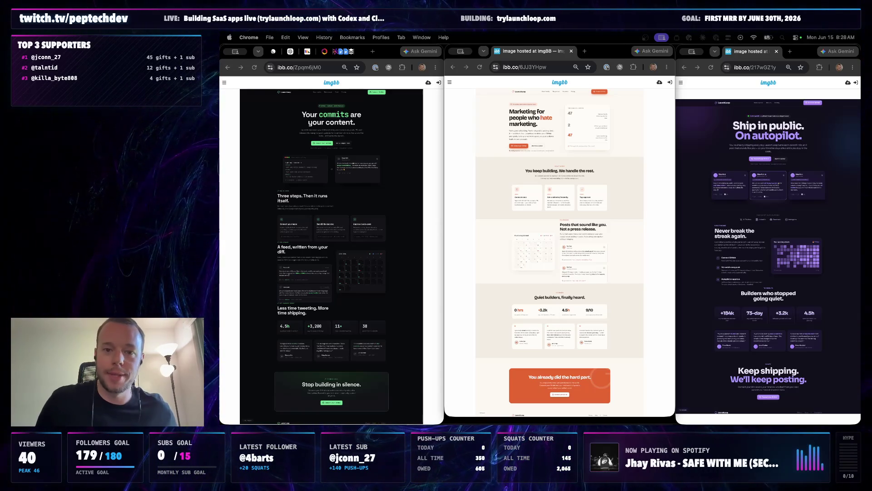
click(383, 58)
click(603, 50)
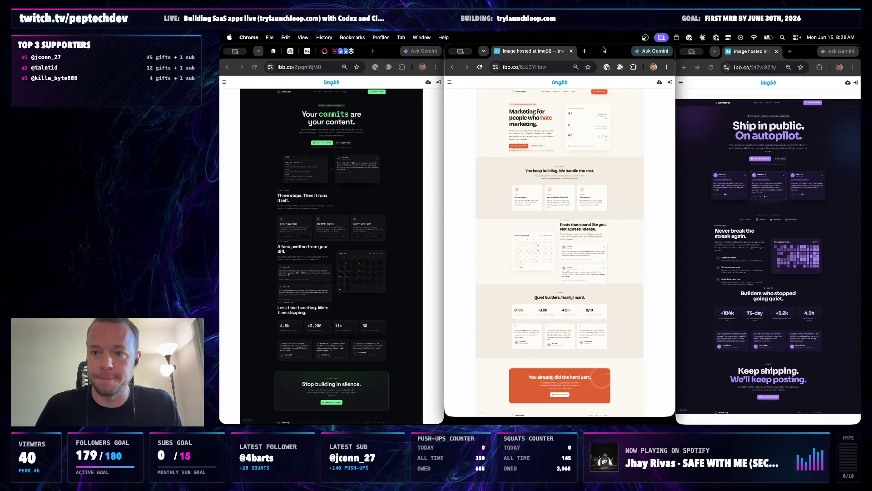
click(804, 54)
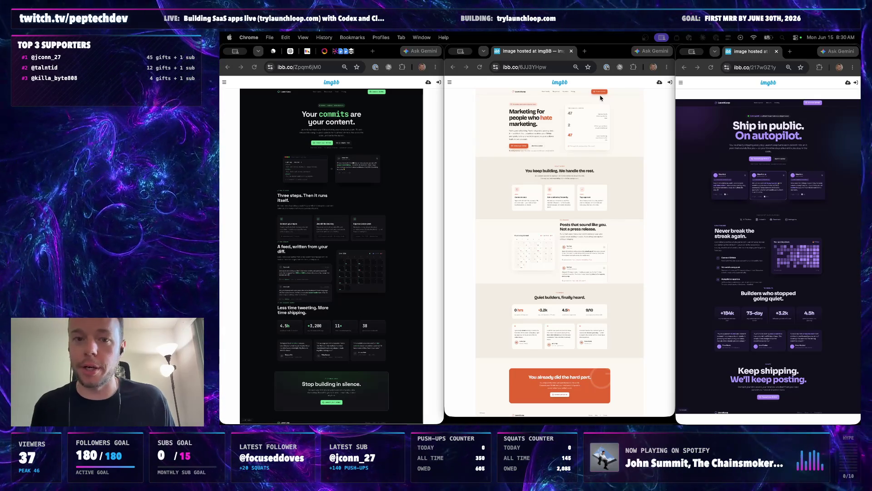
Move the cream and purple design tabs into the dark homepage window and widen it across the screen
click(602, 55)
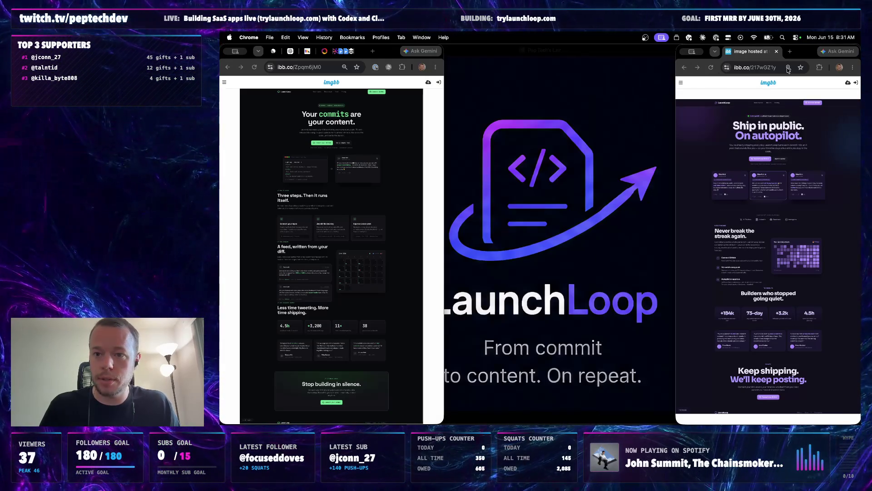
drag(557, 54, 749, 43)
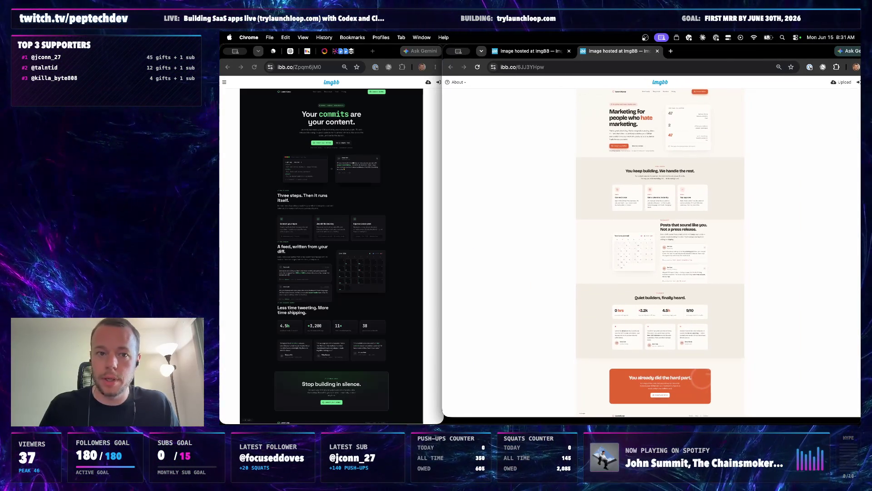
click(386, 49)
drag(510, 56, 357, 56)
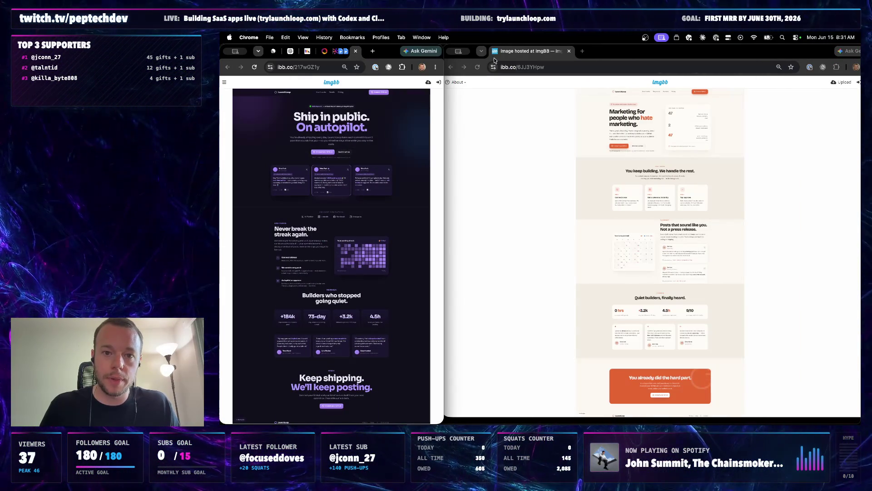
drag(495, 60, 360, 58)
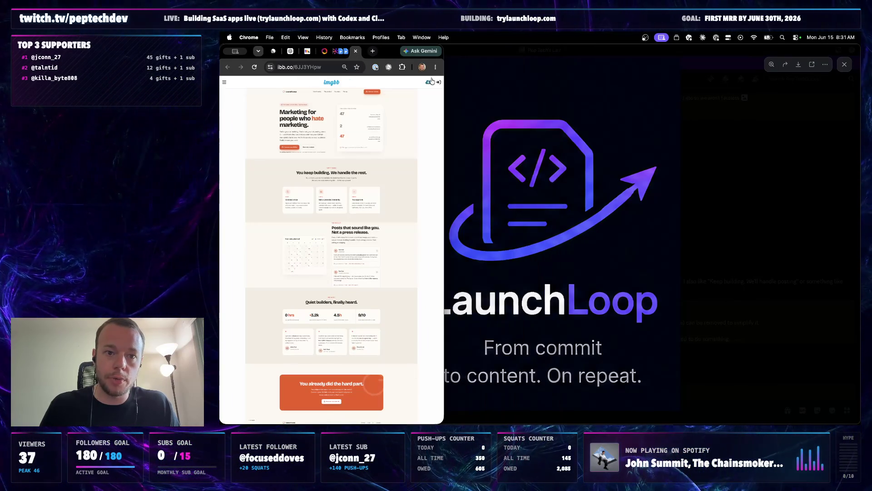
drag(444, 81, 858, 79)
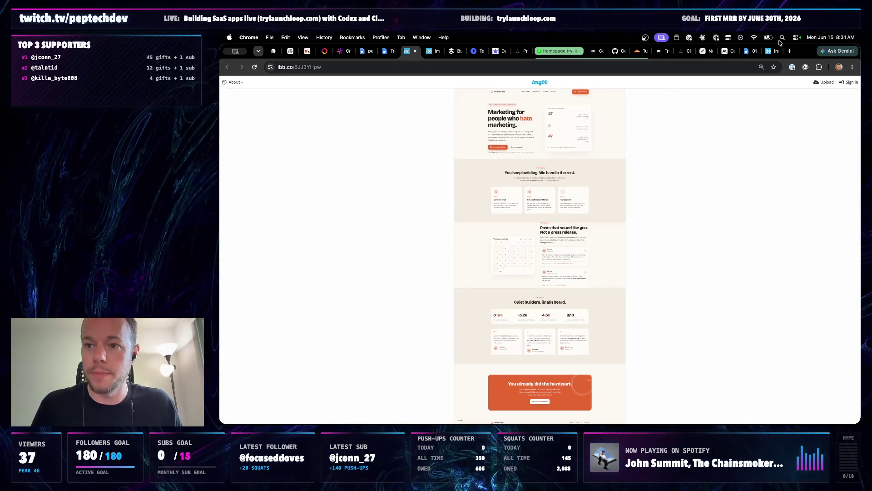
click(452, 50)
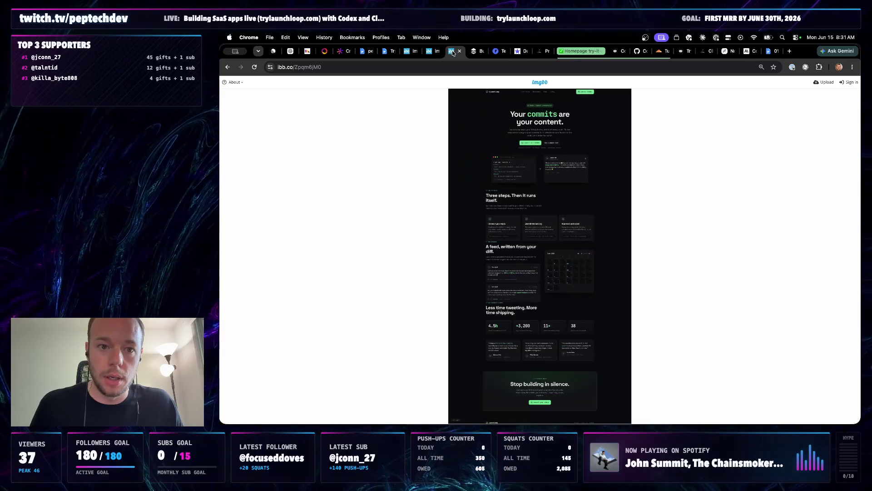
click(428, 51)
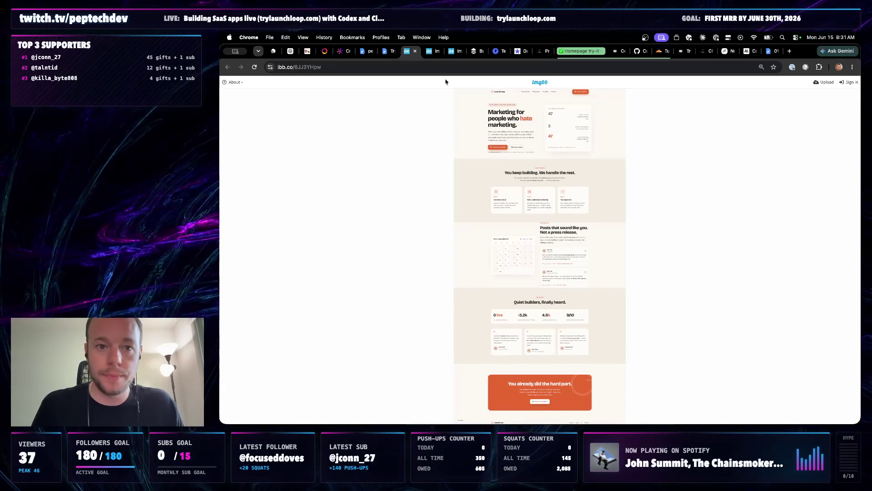
click(435, 55)
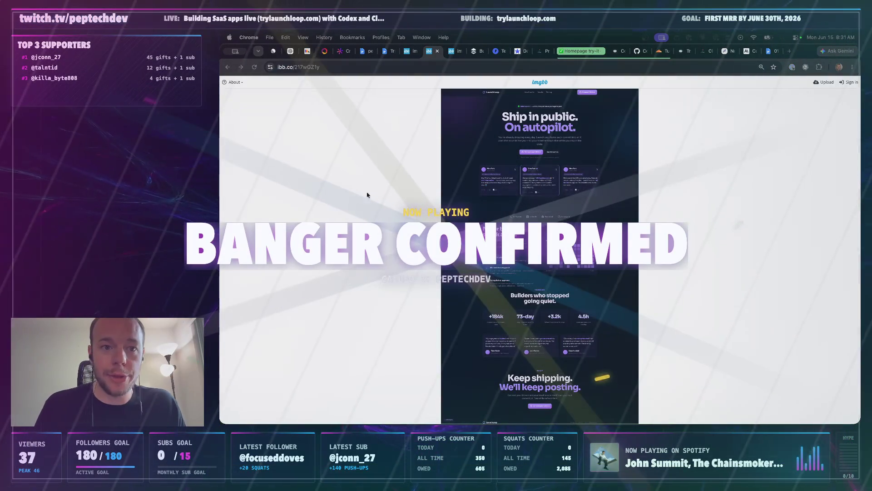
click(390, 51)
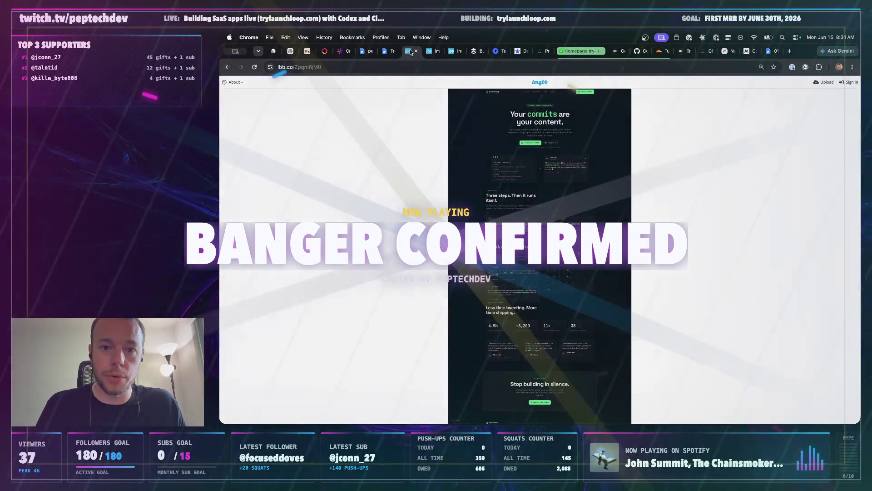
key(super+equal)
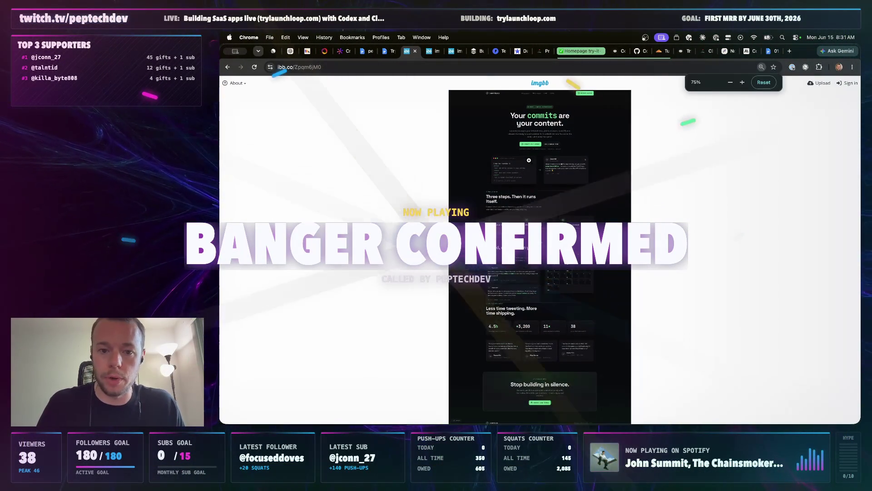
key(super+equal)
key(super+equal)
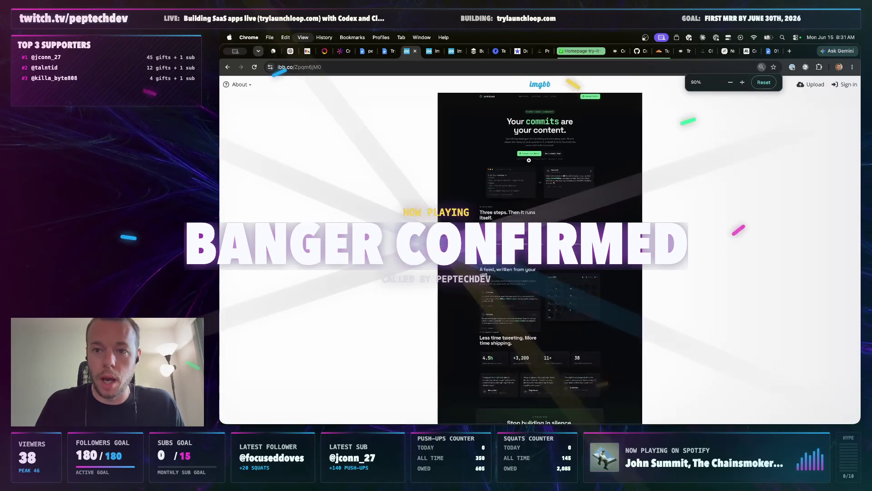
click(434, 51)
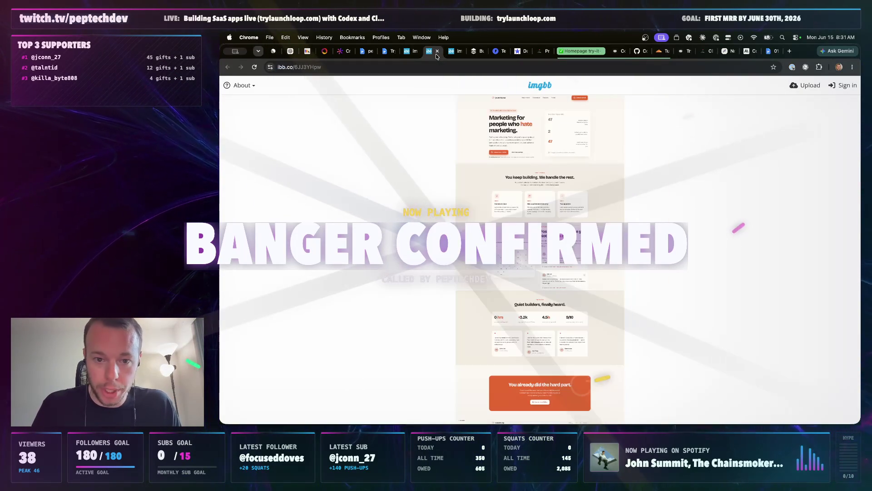
click(451, 51)
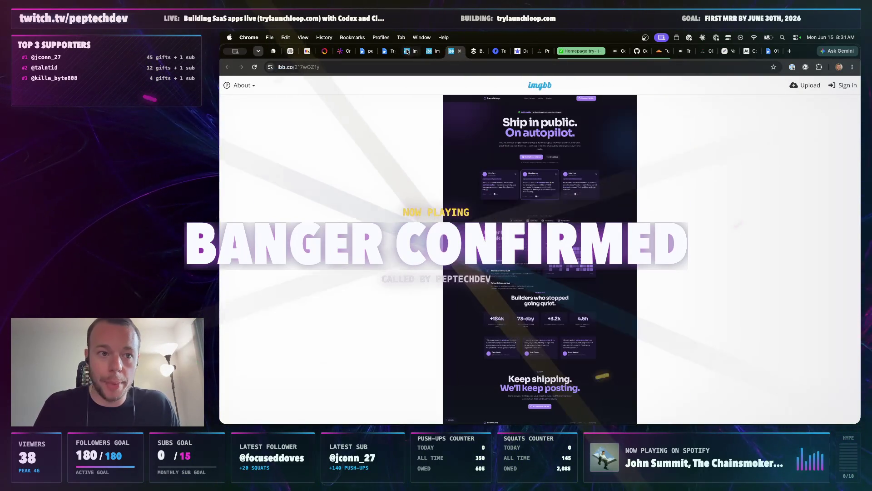
click(407, 51)
click(396, 66)
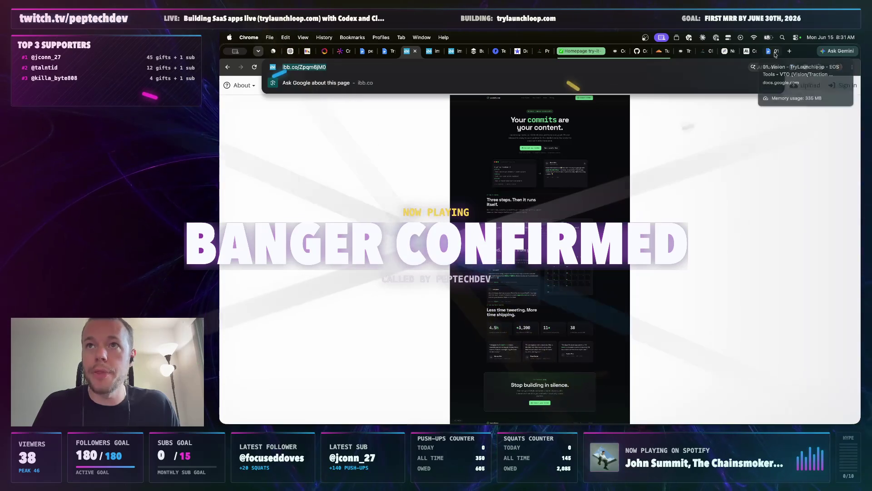
key(Escape)
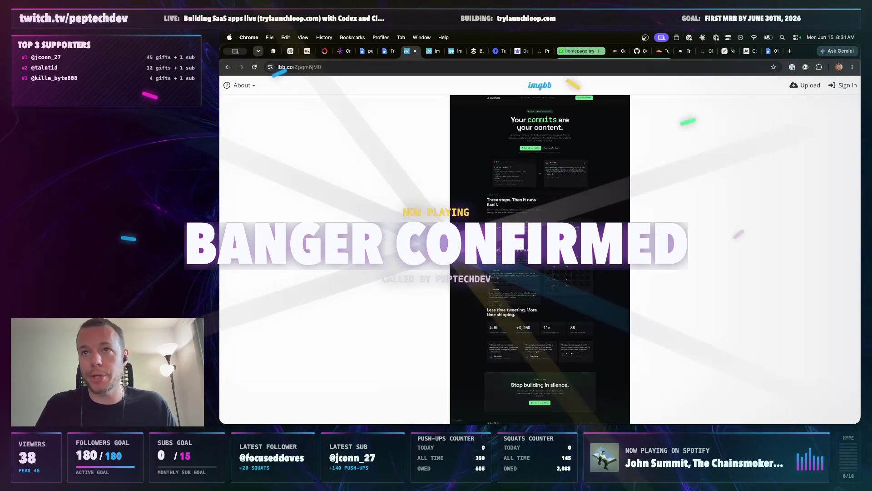
click(434, 52)
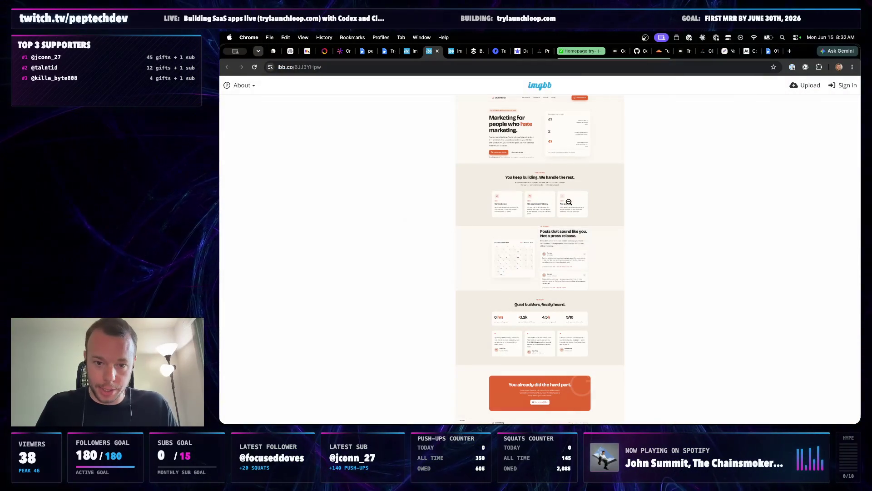
click(454, 51)
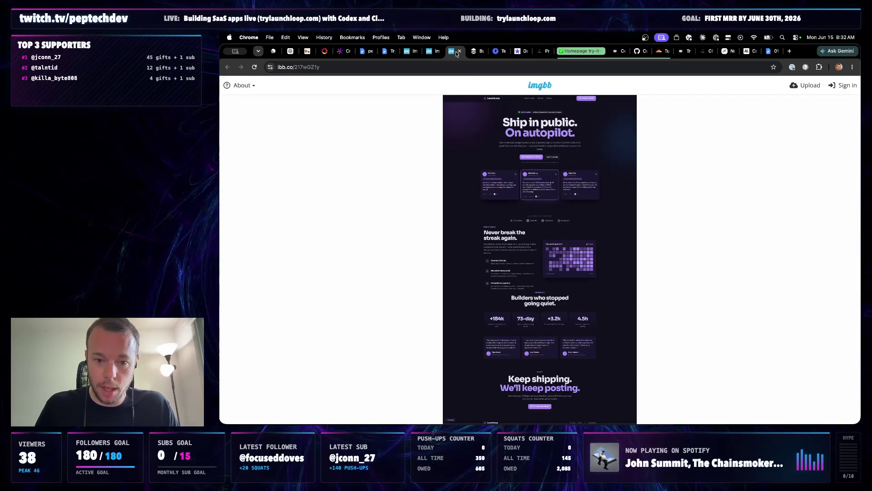
click(405, 52)
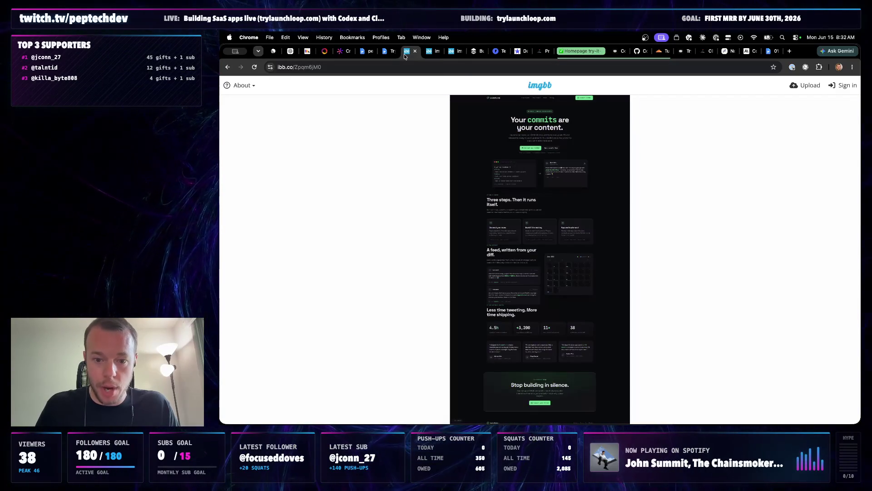
click(428, 52)
click(453, 52)
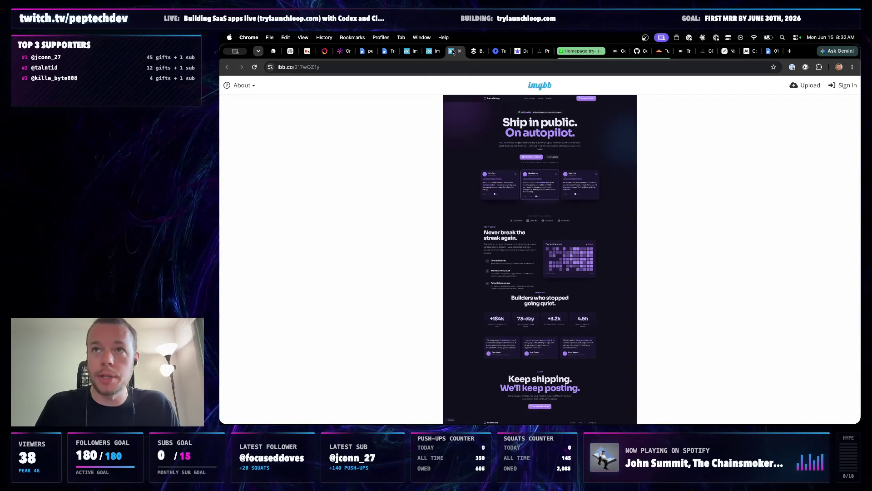
click(433, 54)
click(413, 54)
click(450, 54)
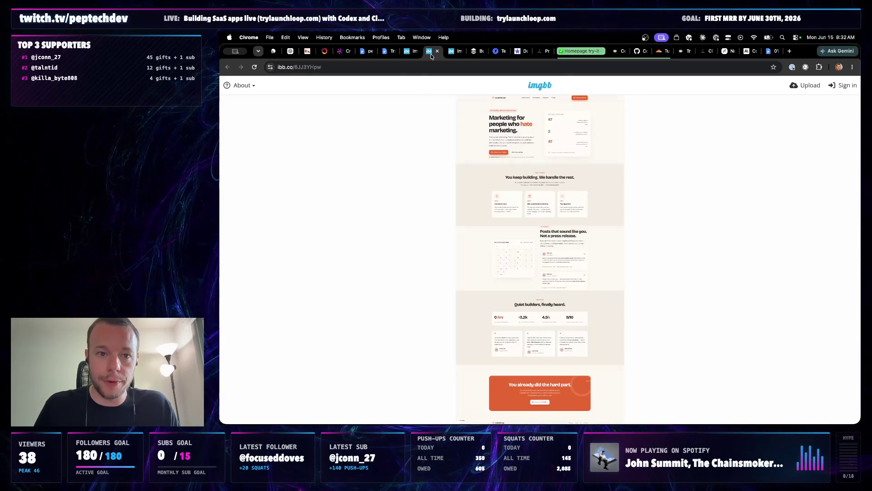
click(411, 55)
click(454, 51)
click(408, 54)
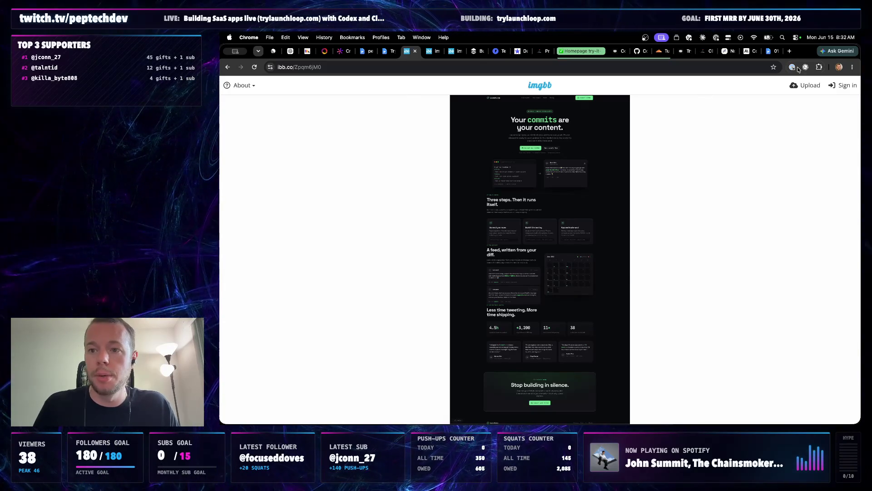
click(773, 52)
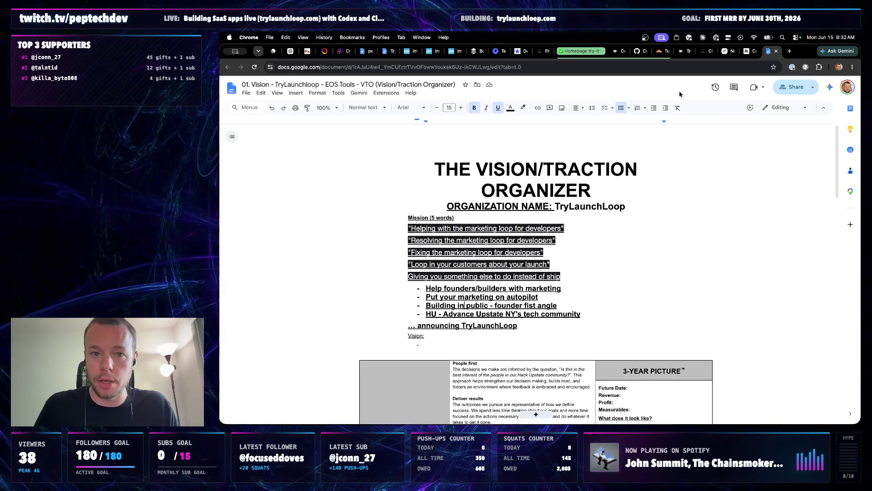
Return to the Public Backlog doc and append ' - get this finalized' to the 6/16/26 bullet
click(371, 51)
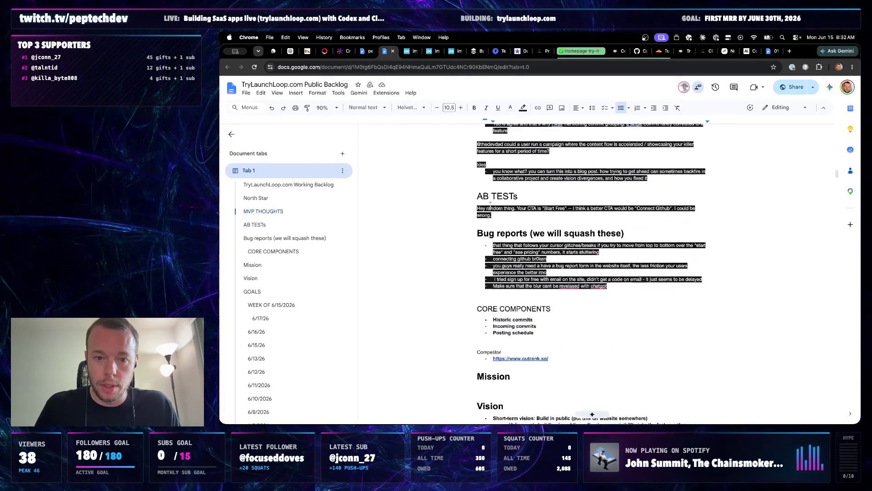
scroll(490, 204, down, 5)
scroll(592, 414, up, 2)
scroll(592, 413, down, 5)
scroll(591, 414, down, 1)
scroll(592, 413, up, 3)
scroll(592, 414, up, 1)
scroll(592, 414, up, 2)
scroll(591, 414, up, 1)
scroll(593, 413, down, 1)
click(499, 270)
scroll(499, 271, down, 2)
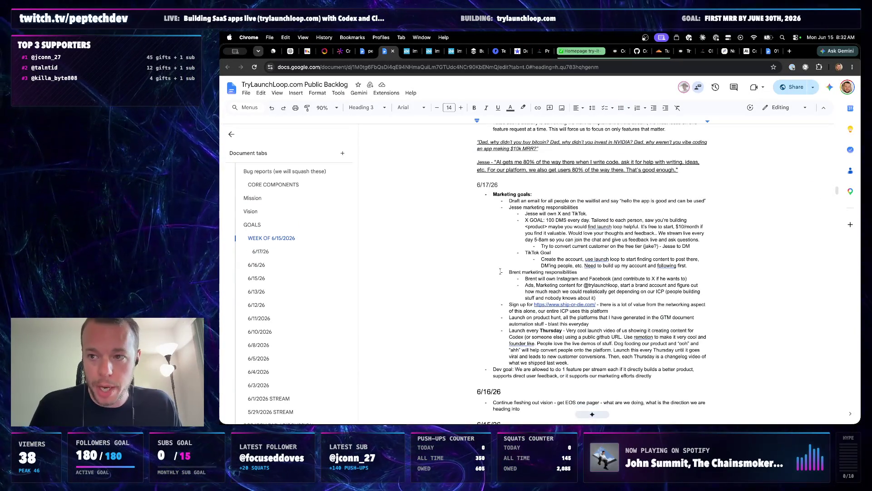
scroll(508, 271, down, 5)
scroll(515, 273, down, 1)
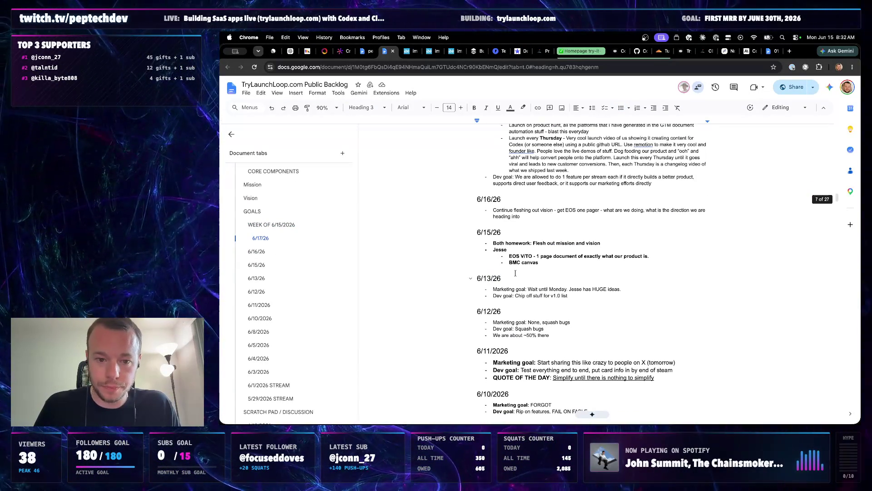
click(523, 216)
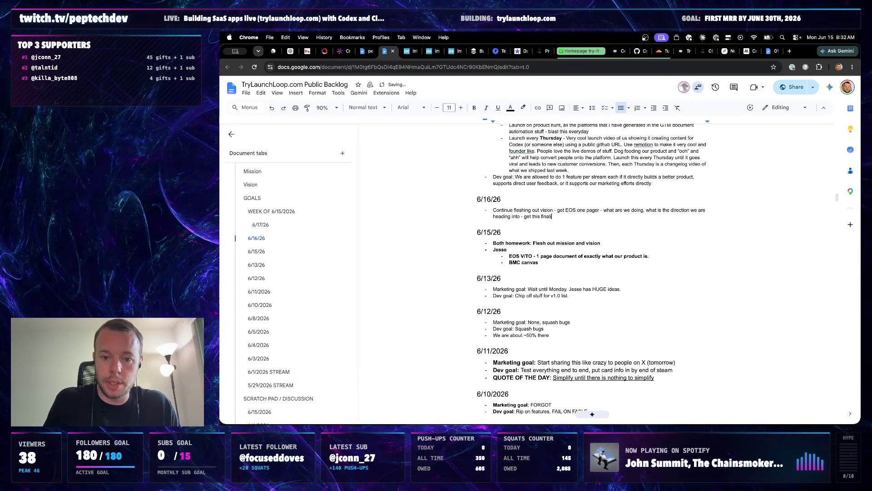
text(zed)
Prefix the vision bullet with a bold 'VISION/STRATEGY GOALS:' label
key(Return)
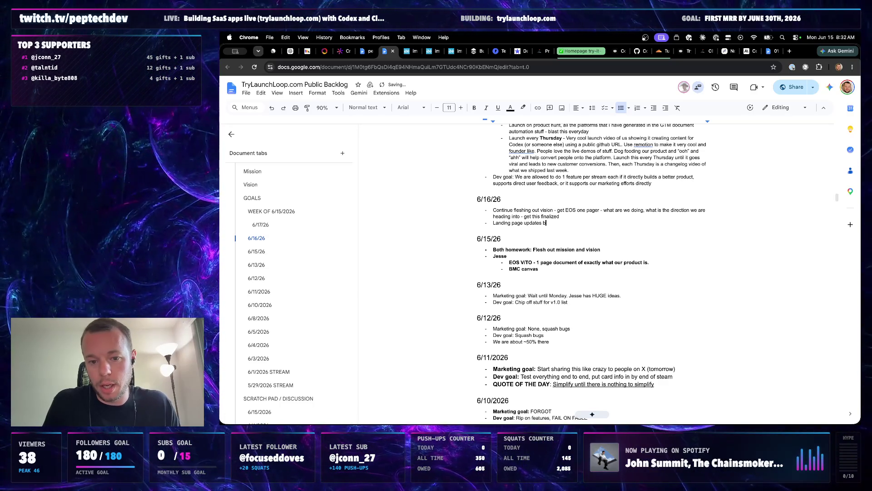
text(ased o)
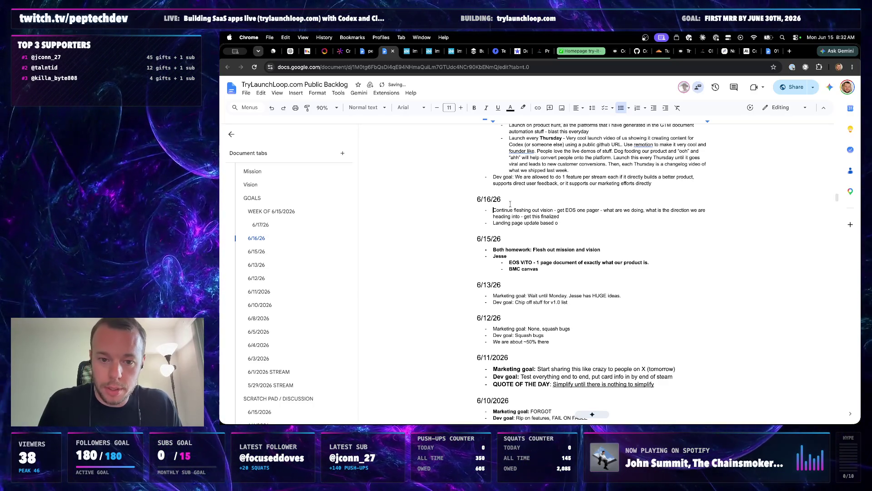
text(VISION )
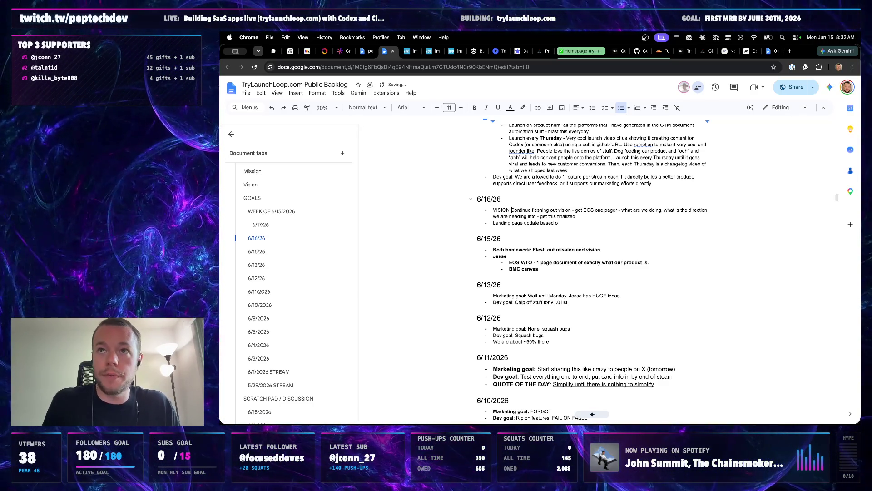
text(GOALS)
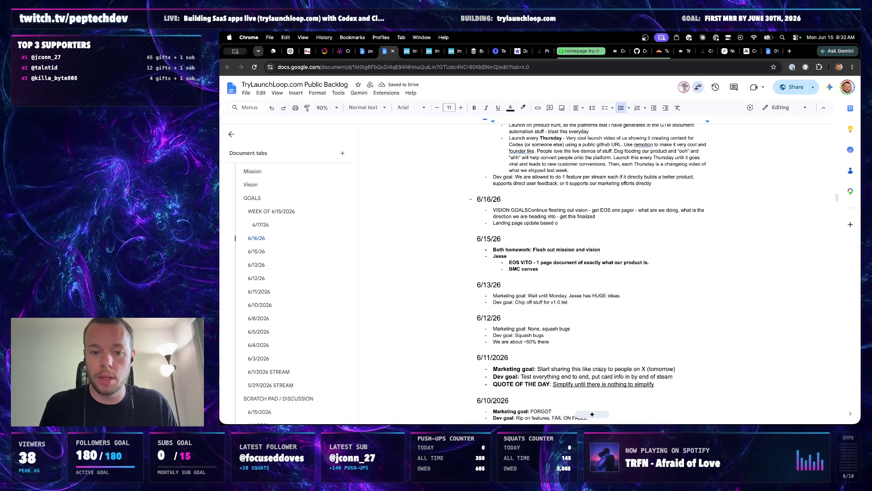
text(:)
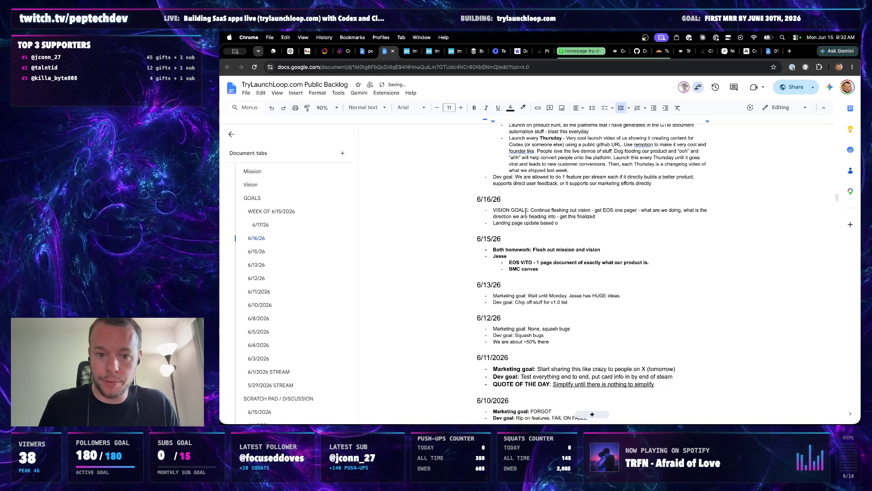
key(super+shift+Left)
key(super+b)
click(624, 217)
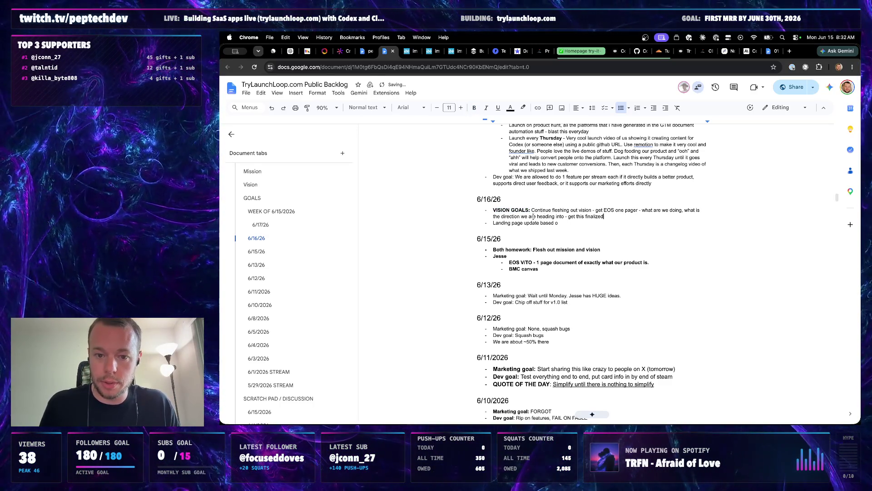
click(511, 210)
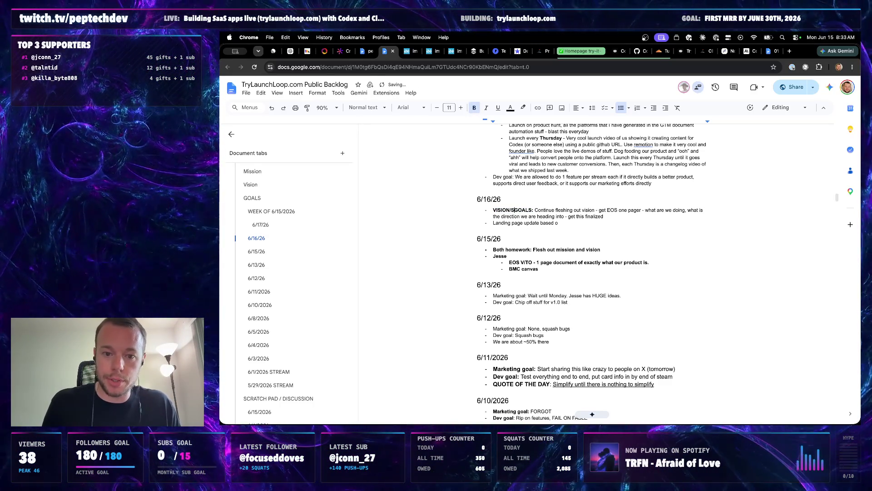
text(/STRATEGY)
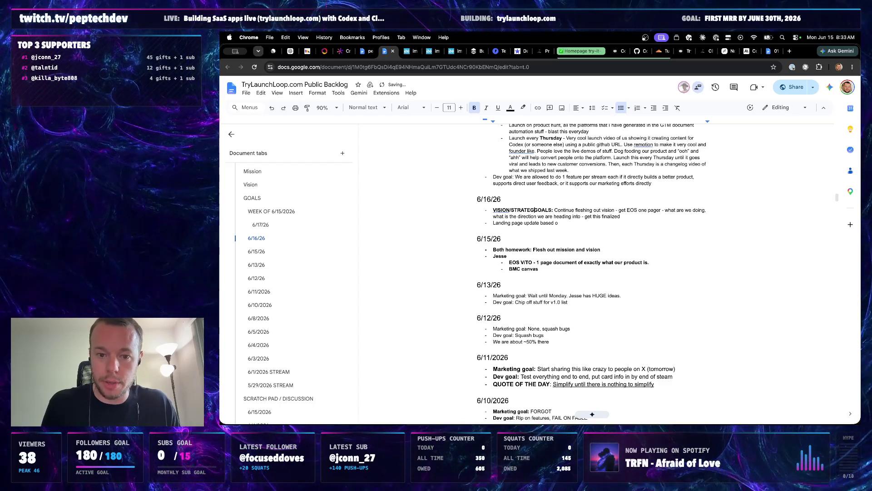
Start a 'MARKETING GOALS: None until' bullet below the vision line
click(636, 216)
key(Return)
text(MARKETING GOALS: None until we get v)
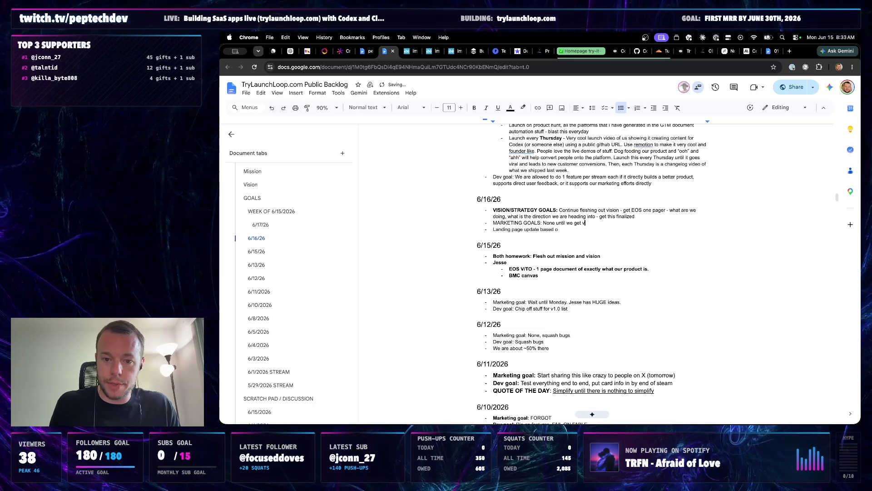
text(ision flushed)
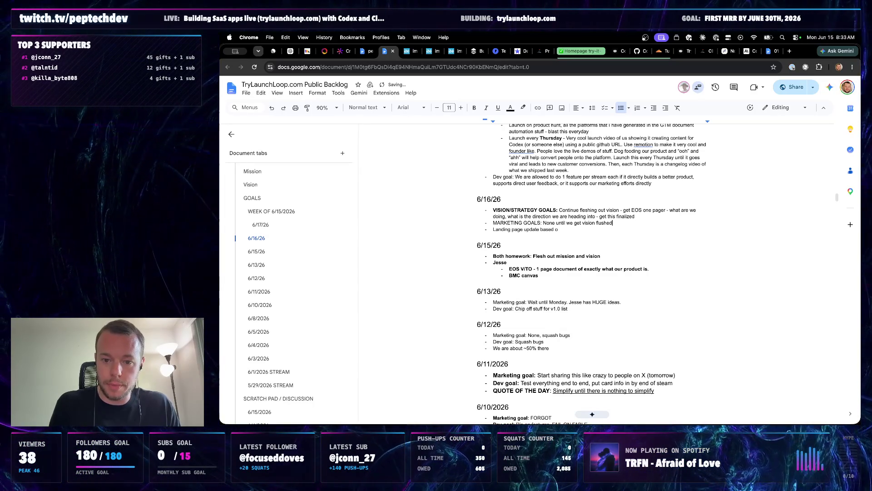
text( up)
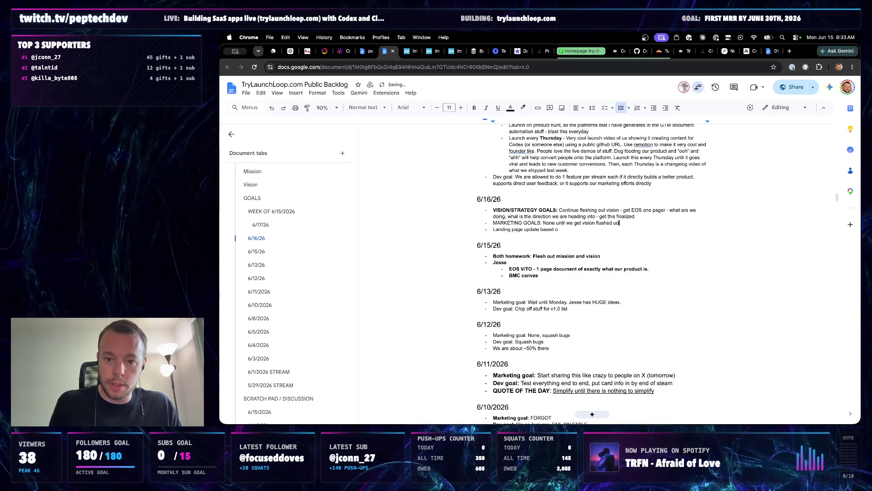
text(t, maybe 50 DMS)
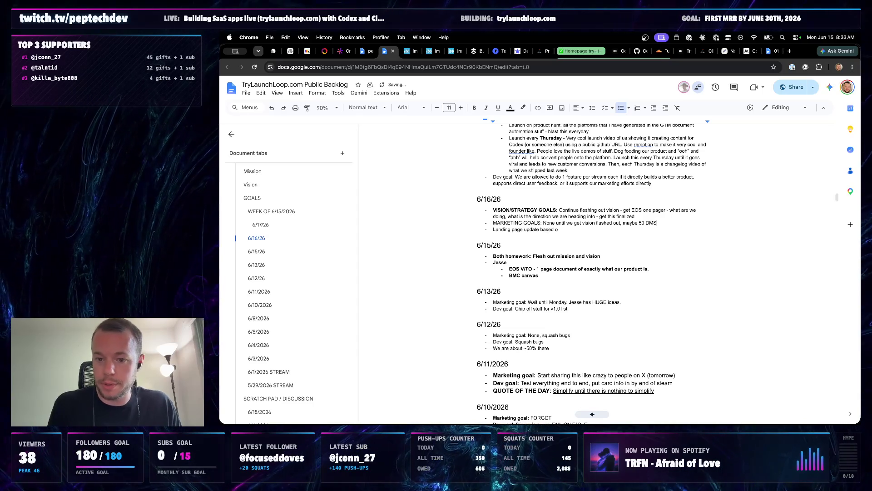
text( dep)
text( on t)
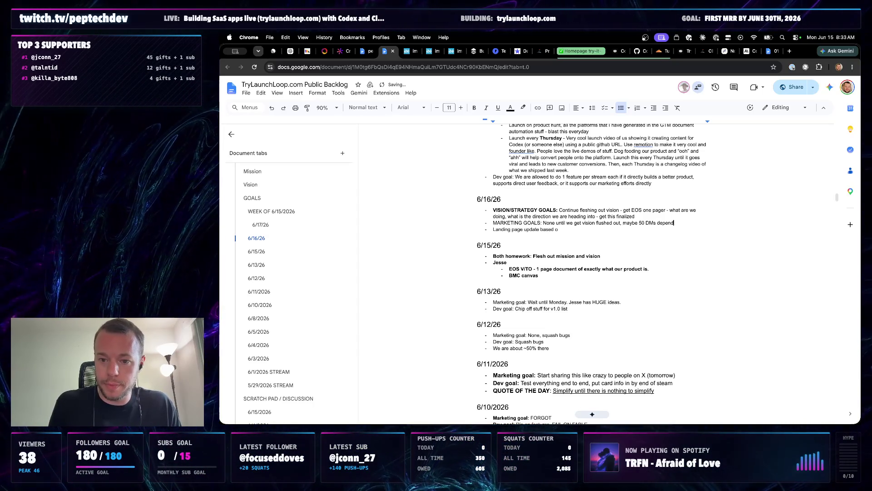
text(ime?)
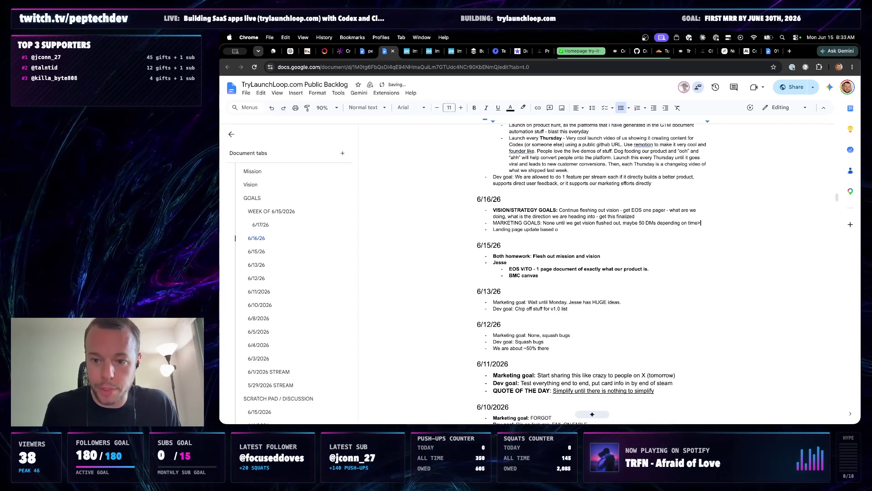
Finish the marketing goal and relabel the landing page line as 'DEV GOAL (MAYBE):'
click(482, 232)
text(DEV GOAL:)
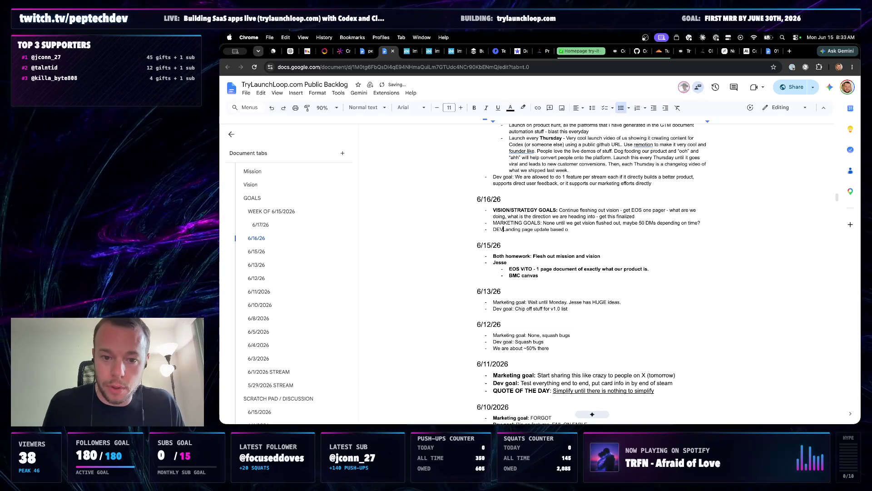
key(BackSpace)
key(BackSpace)
text((BUT NOT)
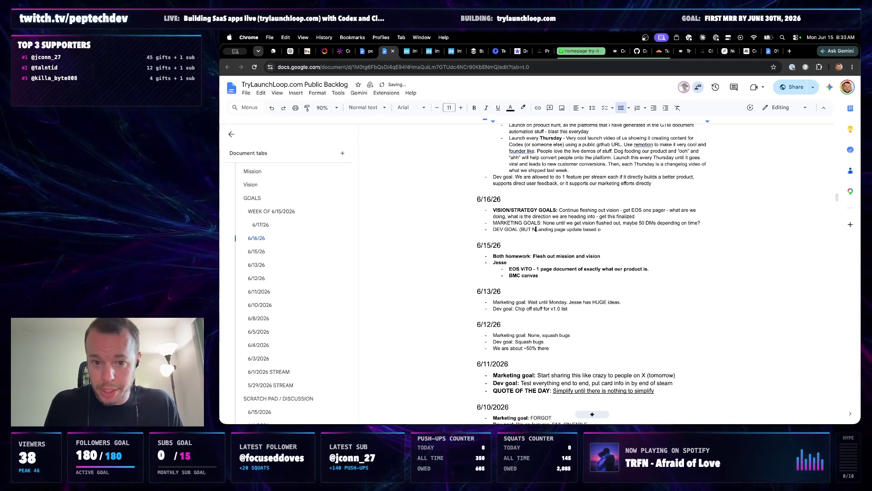
key(BackSpace)
key(BackSpace)
key(BackSpace)
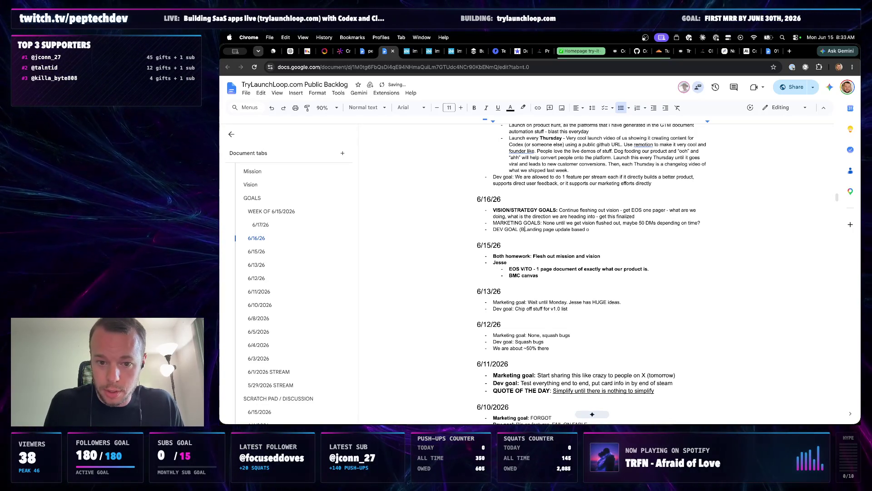
text(AMYBE))
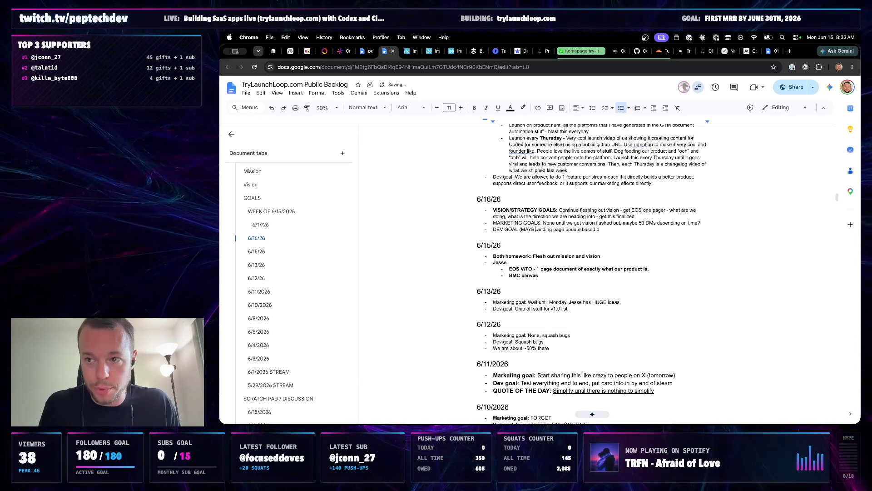
text(: )
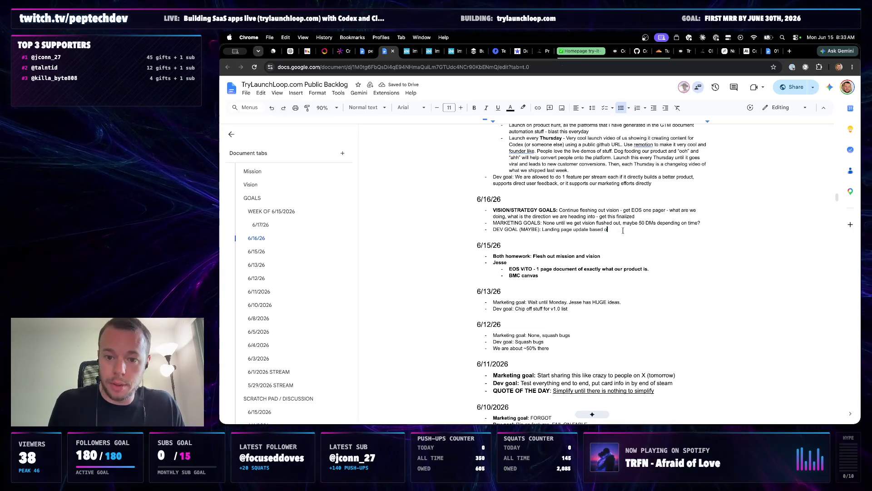
text( one of these )
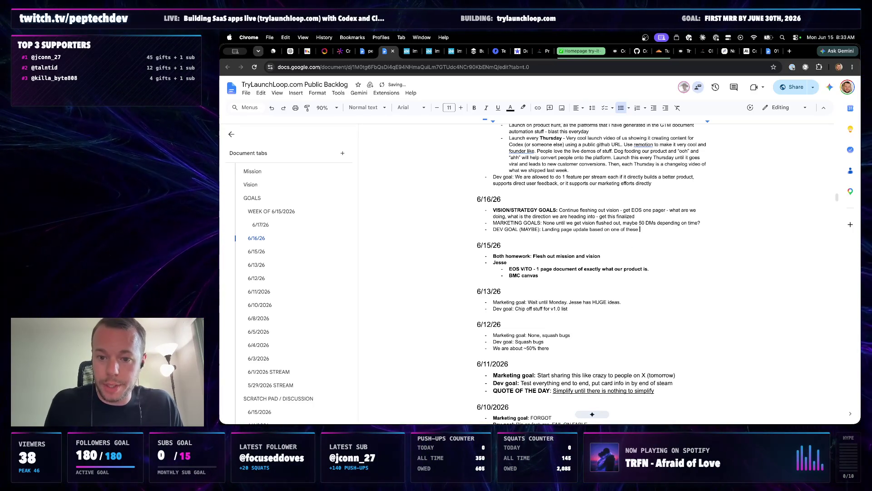
text(thre)
Add an indented sub-bullet under the dev goal with the first ibb.co design link
key(Return)
key(Tab)
text(https://ibb.co/Zpqm6jM0)
key(Return)
key(Return)
key(Return)
Label the first link Green and add an Orange sub-bullet with its ibb.co link
click(368, 51)
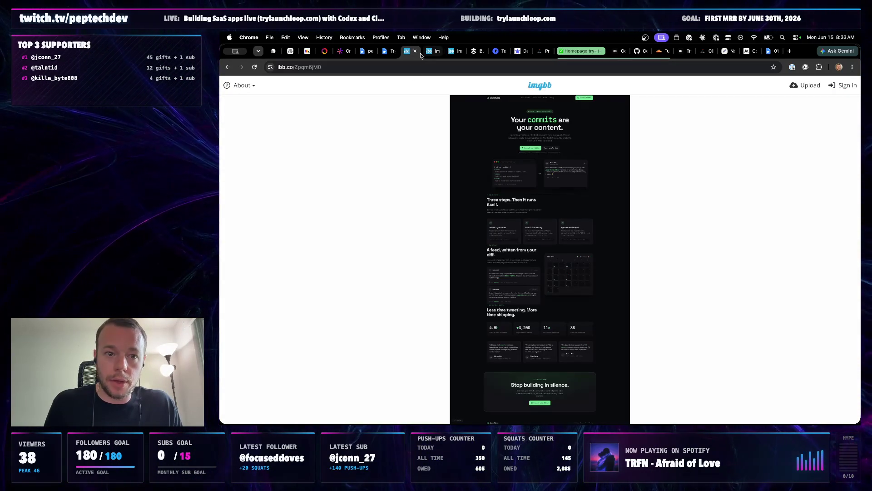
click(555, 235)
key(Home)
text(Green -)
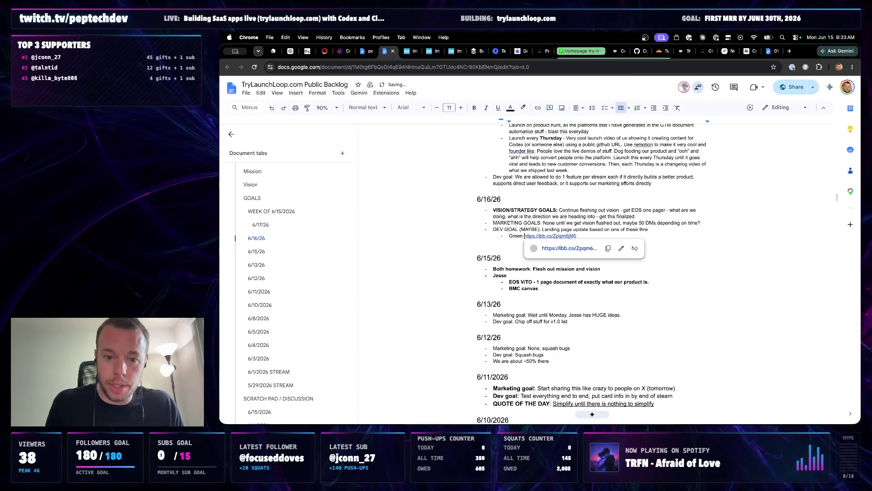
click(561, 247)
click(385, 51)
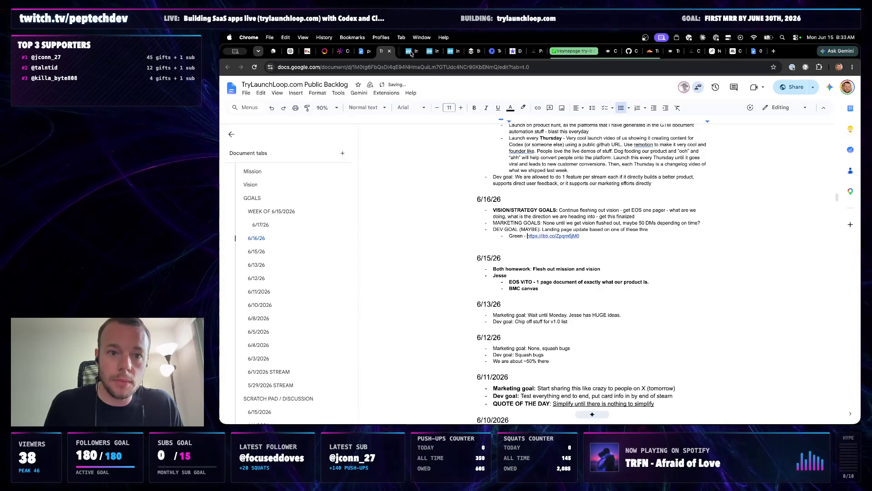
click(409, 51)
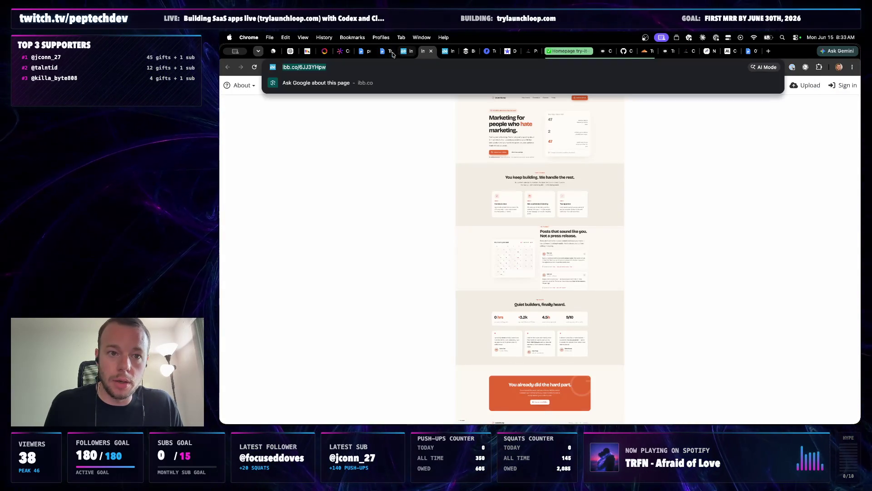
click(385, 52)
key(End)
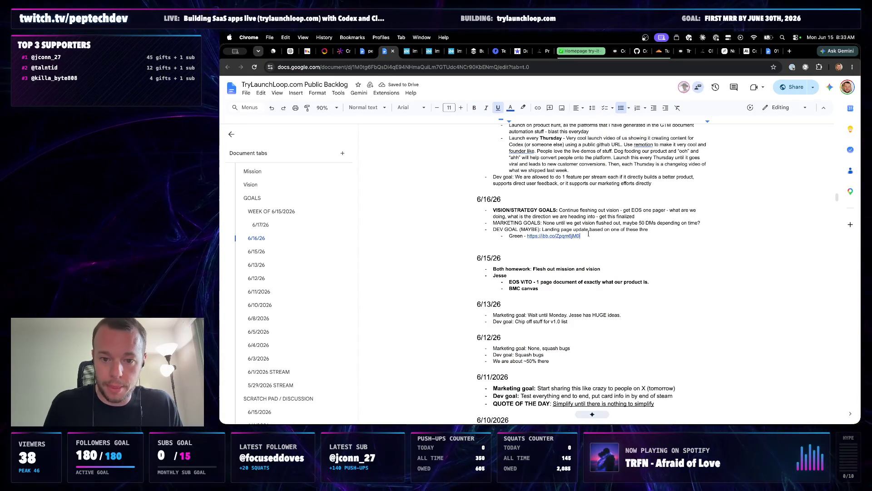
key(Return)
text(Orange - https://ibb.co/6JJ3YHpw)
text(https://ibb.co/6JJ3YHpw)
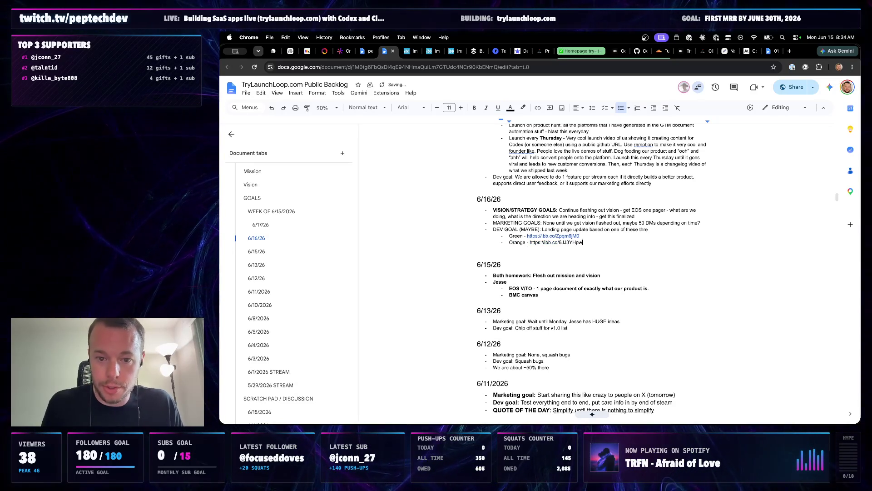
key(Return)
Add the Purple design link as a third sub-bullet and clear the leftover empty line
click(530, 48)
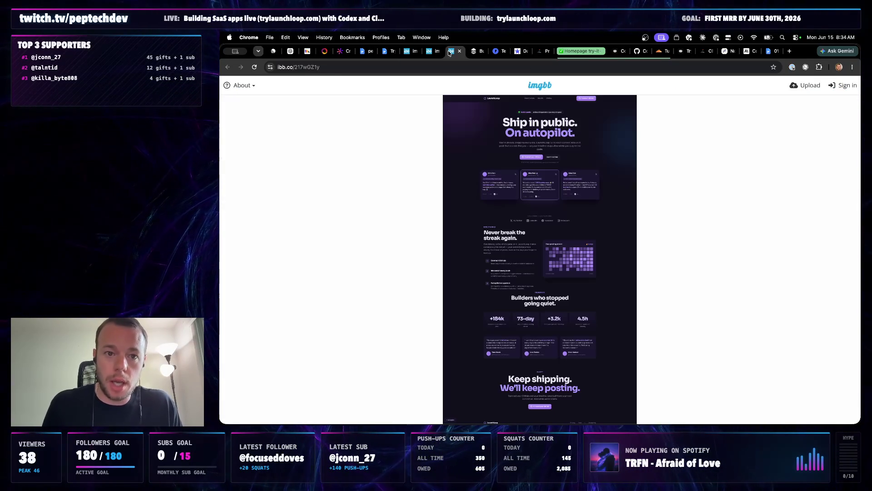
click(384, 50)
key(ctrl+z)
text(Purple -https://ibb.co/217wGZ1y)
key(Return)
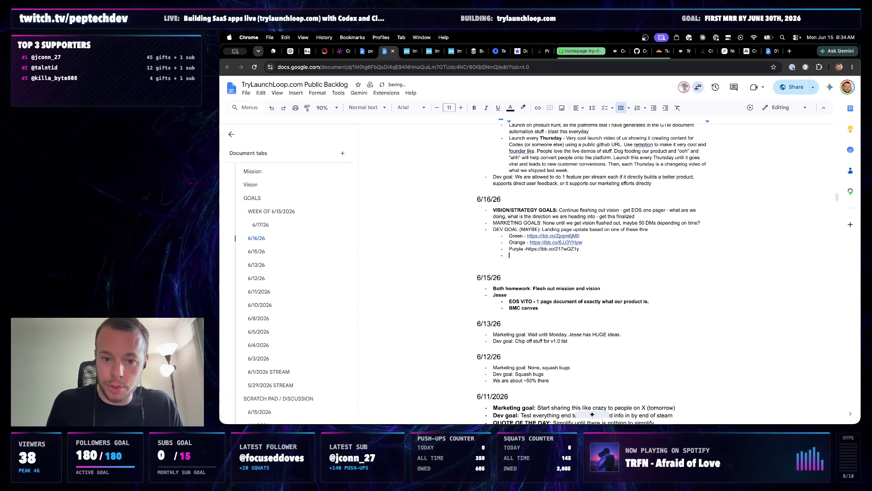
key(Return)
key(Return)
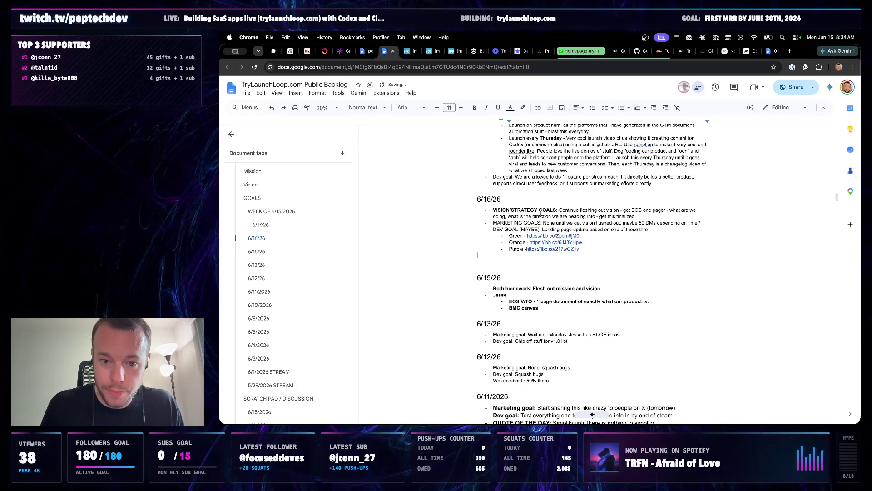
double_click(528, 258)
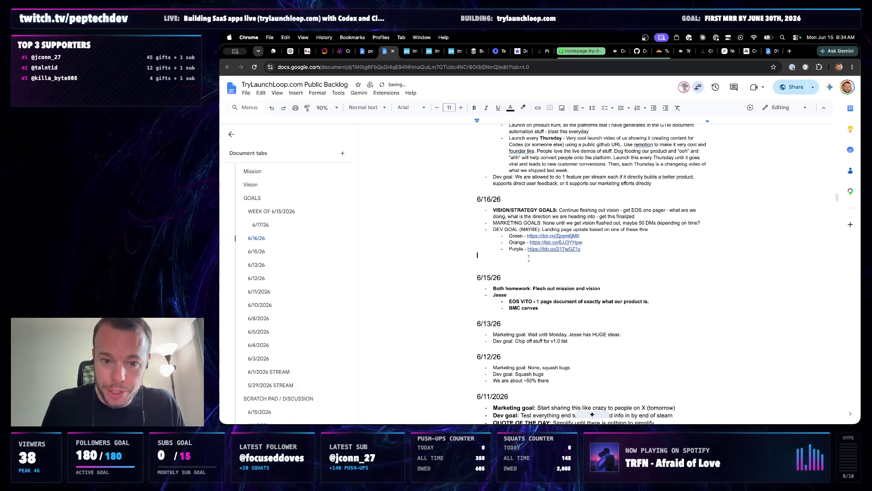
key(BackSpace)
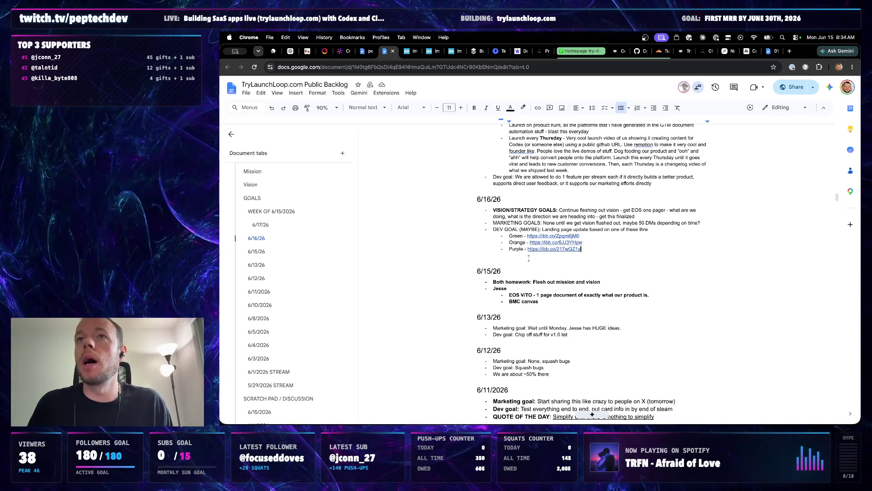
key(super+Tab)
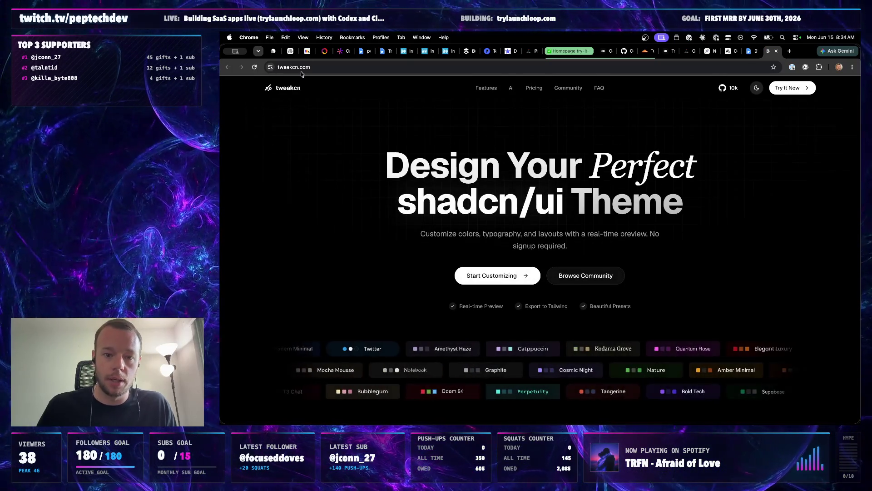
Copy the tweakcn.com address and return to the backlog document
key(super+l)
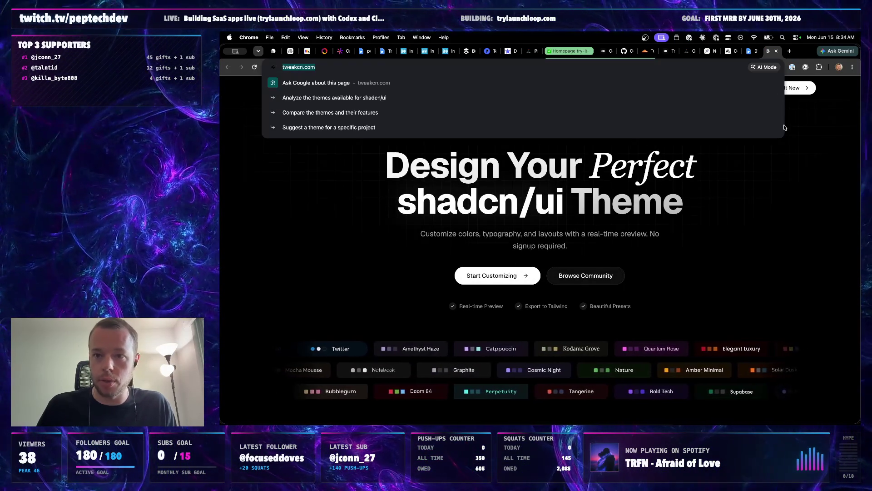
scroll(613, 259, down, 5)
scroll(676, 266, down, 10)
scroll(677, 267, down, 3)
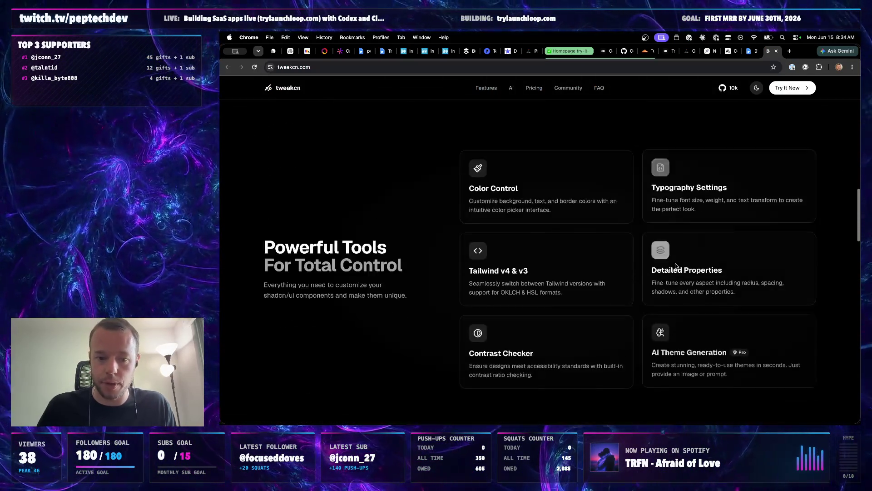
scroll(676, 266, down, 2)
scroll(676, 266, down, 3)
scroll(676, 266, down, 5)
click(385, 51)
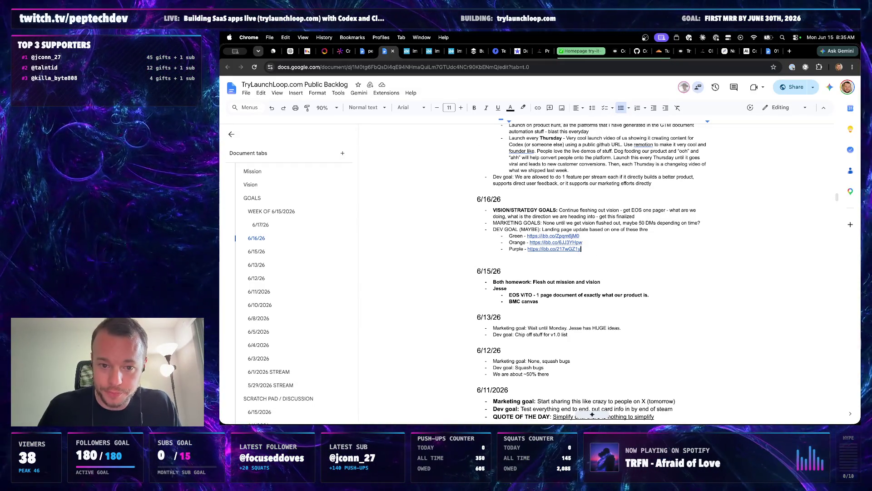
key(Return)
text(Use this )
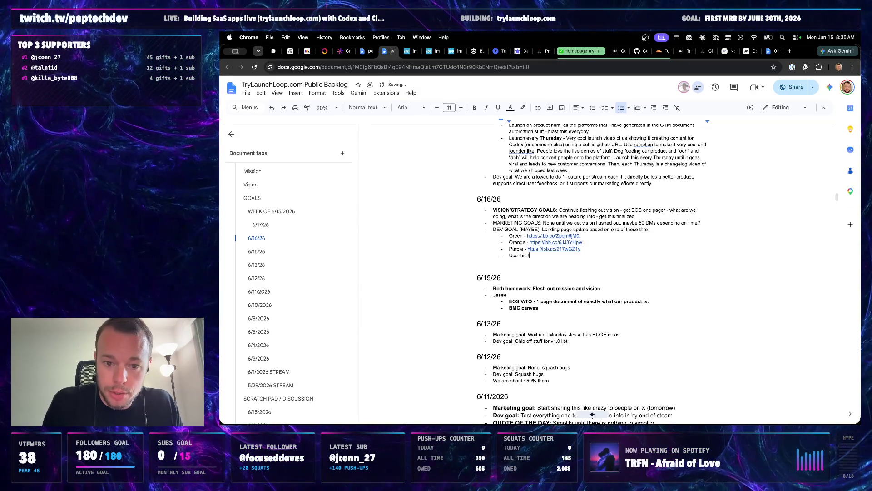
text(tool -> https://tweakcn.com/)
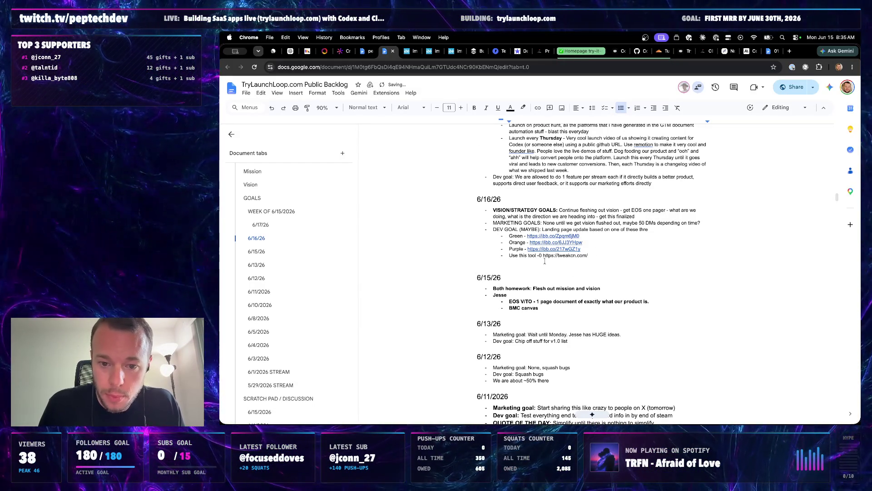
key(BackSpace)
key(alt+Left)
key(alt+Left)
key(alt+Left)
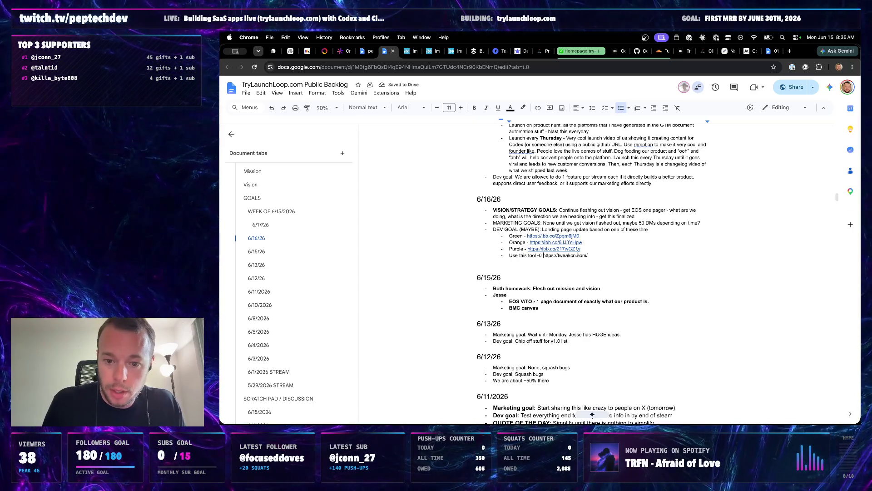
click(594, 255)
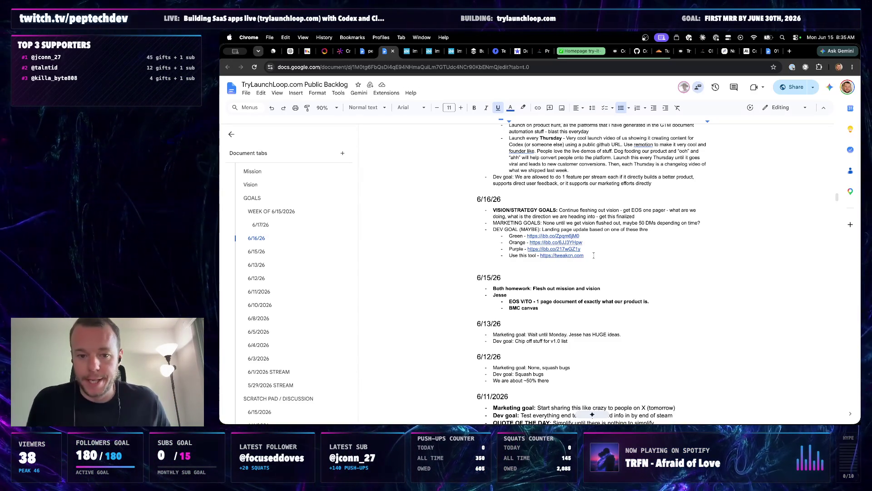
Bold the MARKETING GOALS: and DEV GOAL (MAYBE): labels
drag(543, 223, 493, 223)
key(ctrl+b)
key(Right)
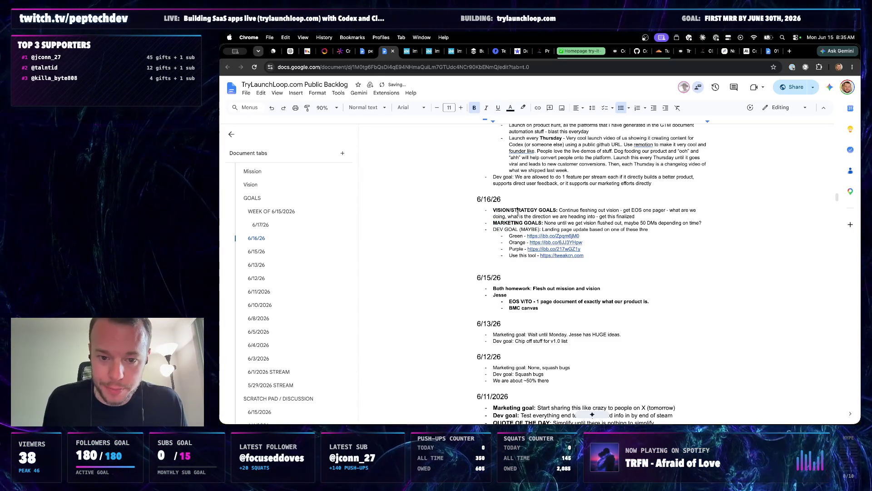
click(540, 230)
key(shift+Home)
key(shift+End)
key(Left)
key(ctrl+b)
key(Right)
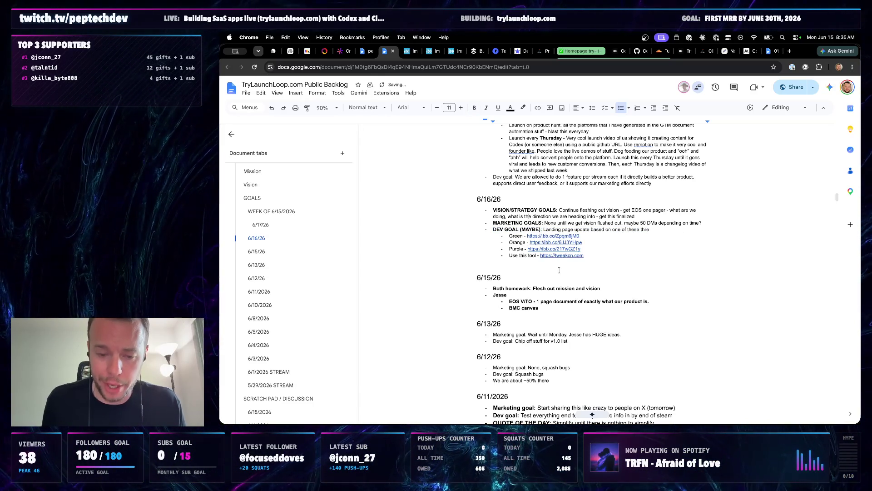
scroll(591, 413, up, 1)
scroll(591, 413, up, 5)
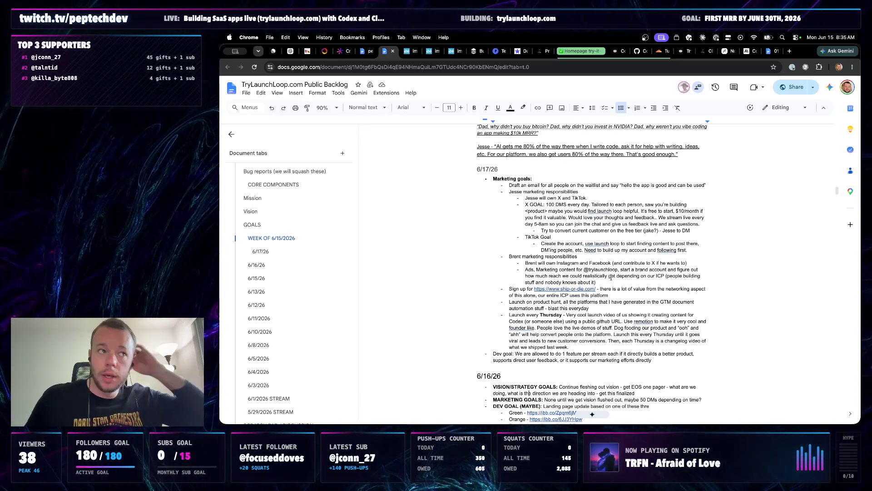
scroll(591, 270, up, 5)
scroll(591, 270, down, 3)
scroll(591, 269, down, 3)
scroll(591, 270, down, 1)
scroll(591, 269, down, 2)
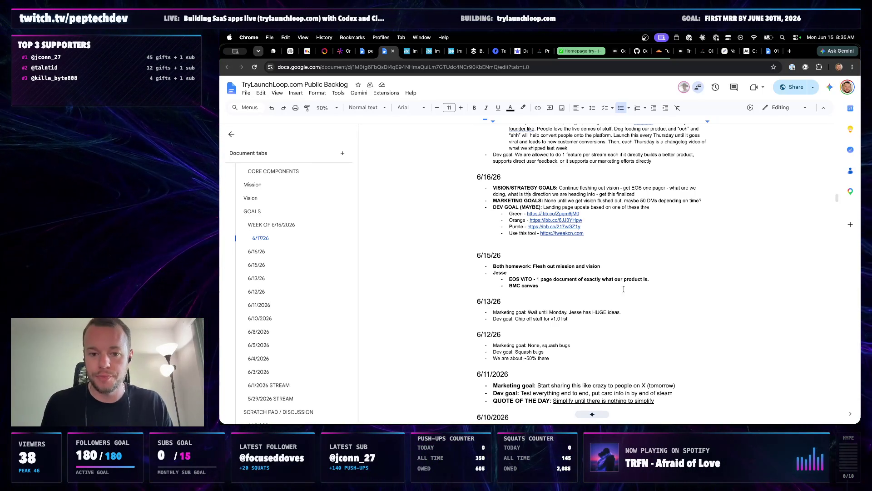
mouse_move(499, 200)
mouse_down()
mouse_move(584, 233)
mouse_move(485, 187)
mouse_up()
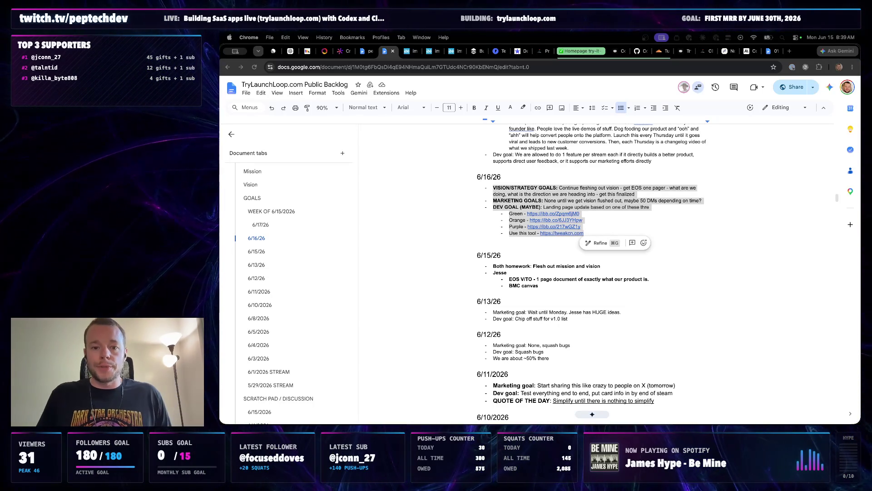
click(539, 180)
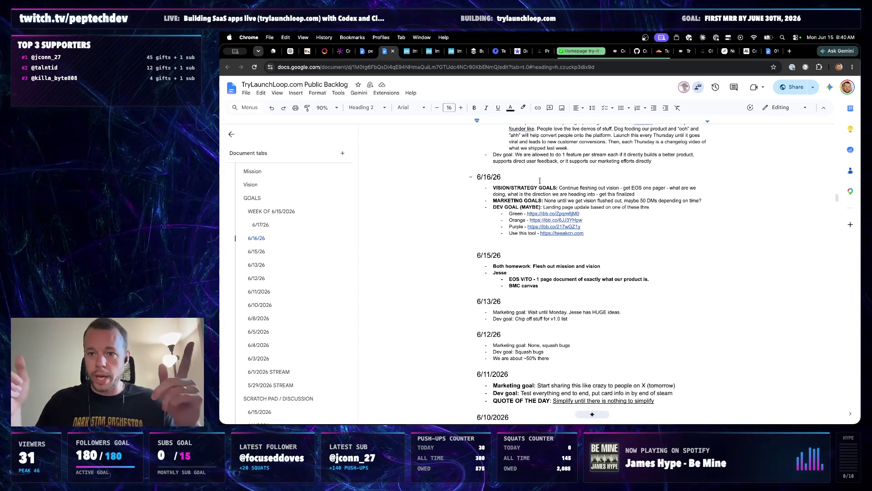
Open twitch.tv in a new browser tab
click(789, 51)
text(twitch.tv)
key(Return)
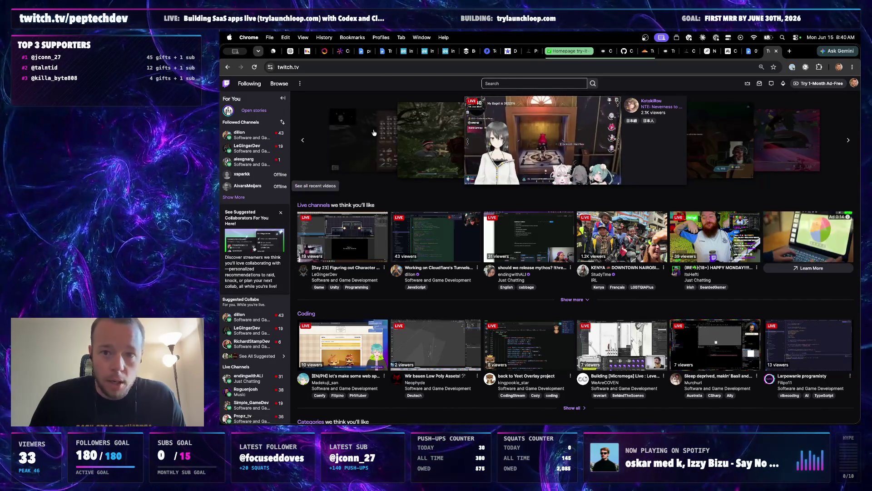
Go via the peptechdev channel to Creator Dashboard's Stream Manager and start Raid Channel
click(854, 83)
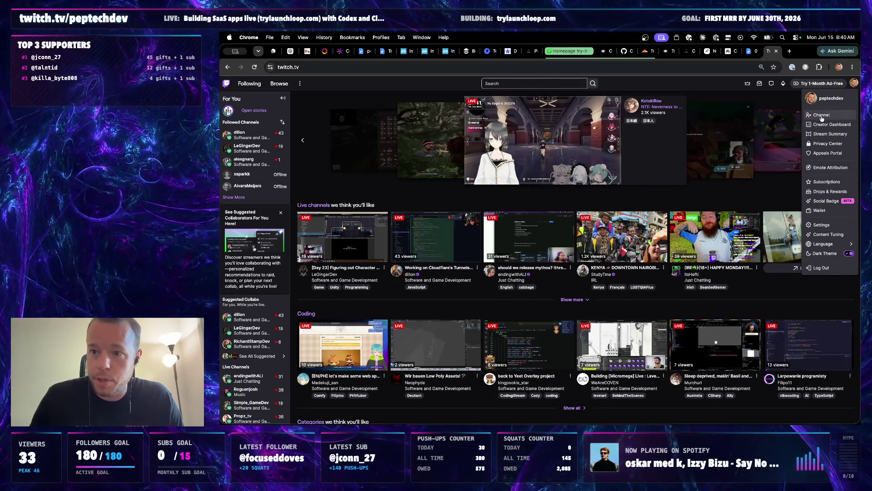
click(821, 114)
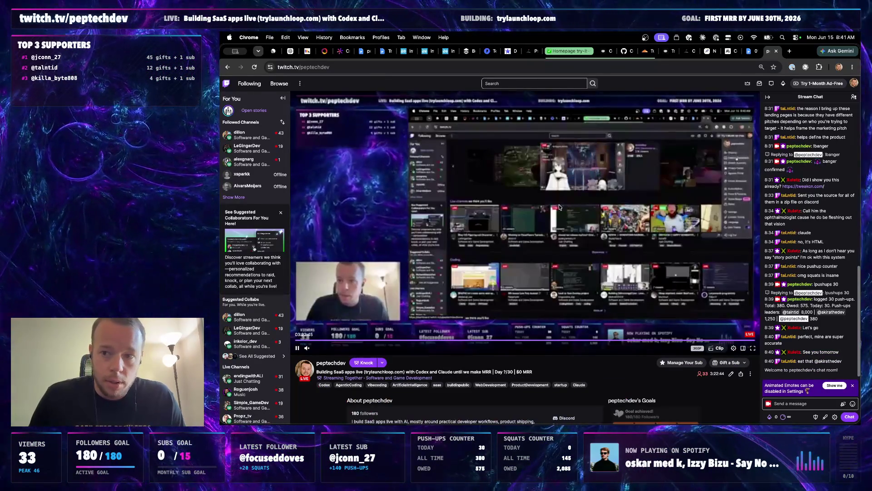
click(254, 248)
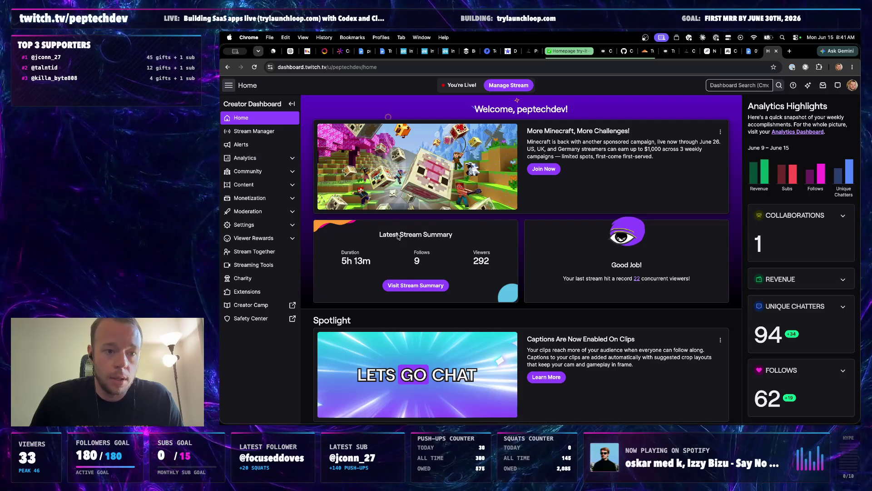
click(254, 131)
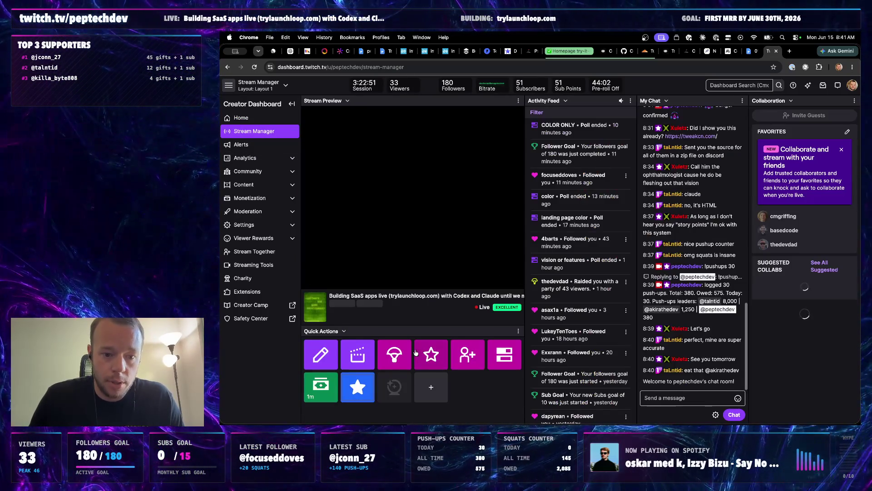
click(399, 354)
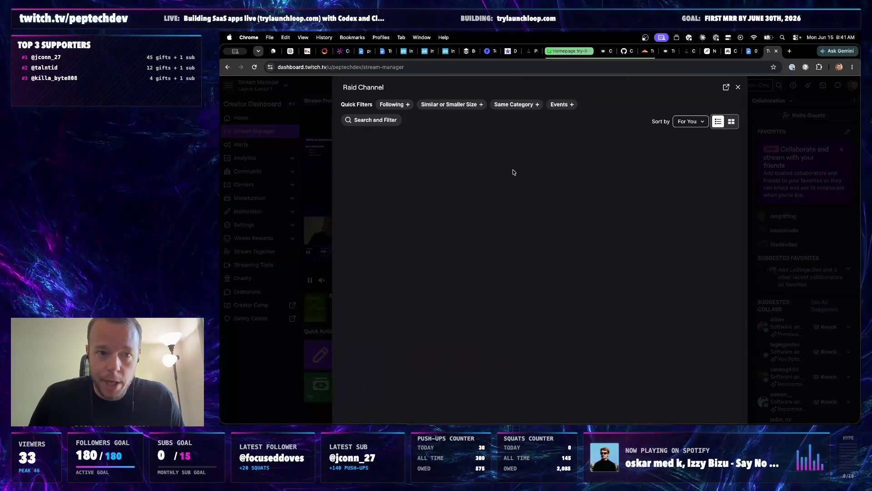
Explore the raid search filters and clear the tag filter text
click(382, 123)
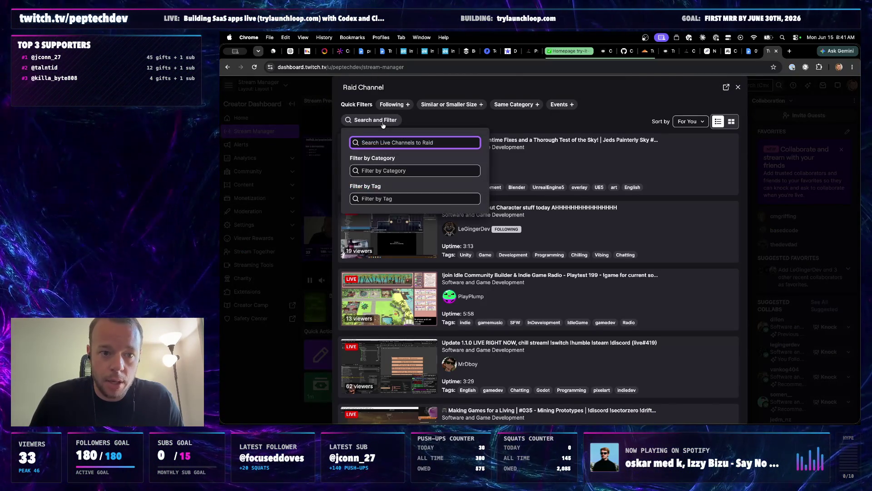
text(codex)
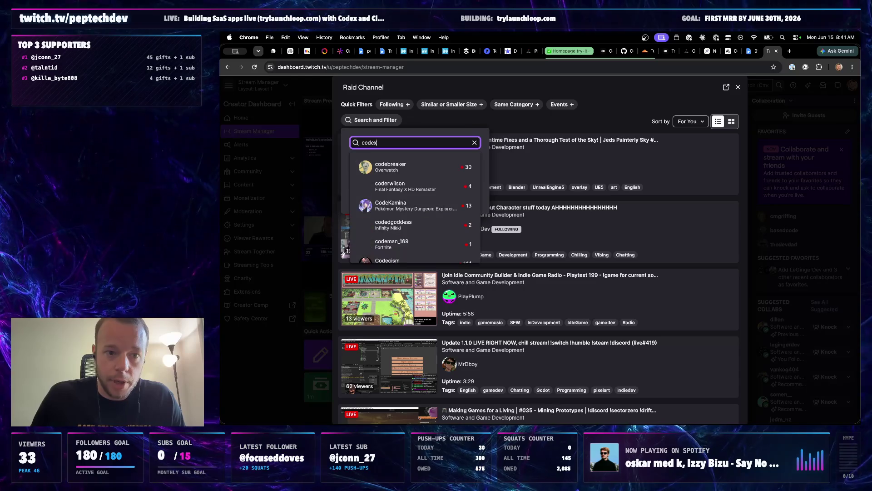
click(470, 105)
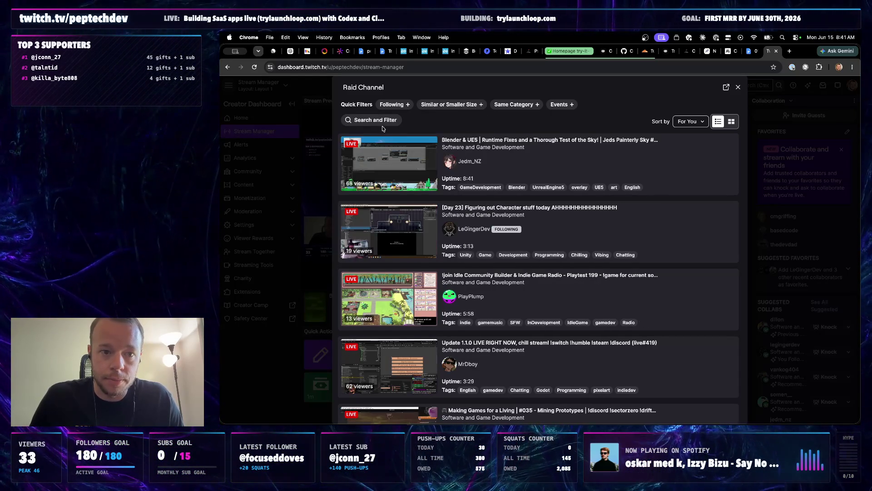
click(383, 121)
click(372, 198)
text(codex)
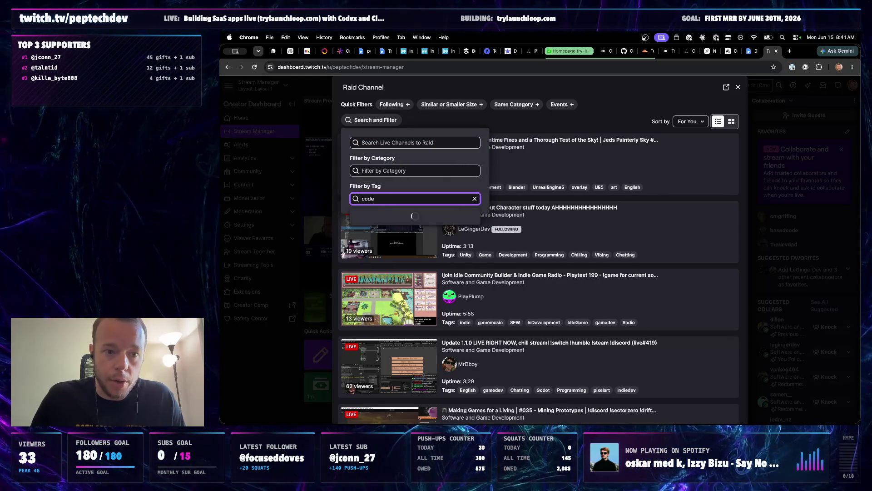
key(BackSpace)
key(BackSpace)
key(BackSpace)
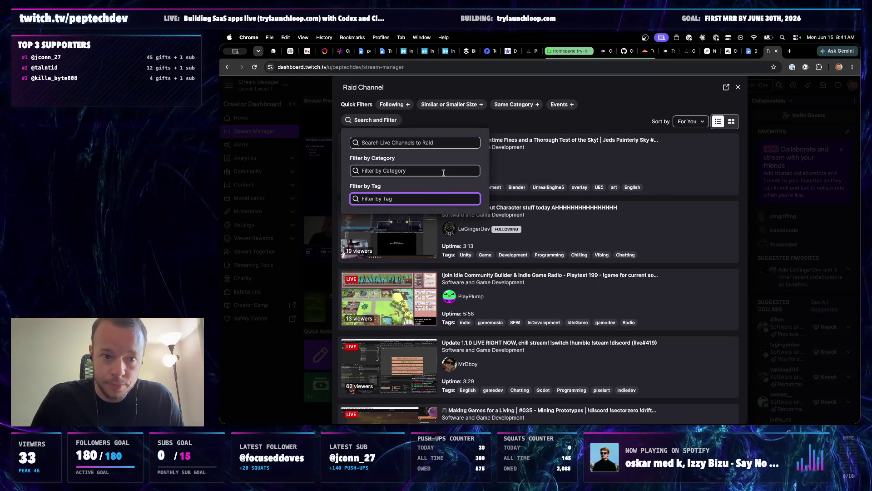
text(codex)
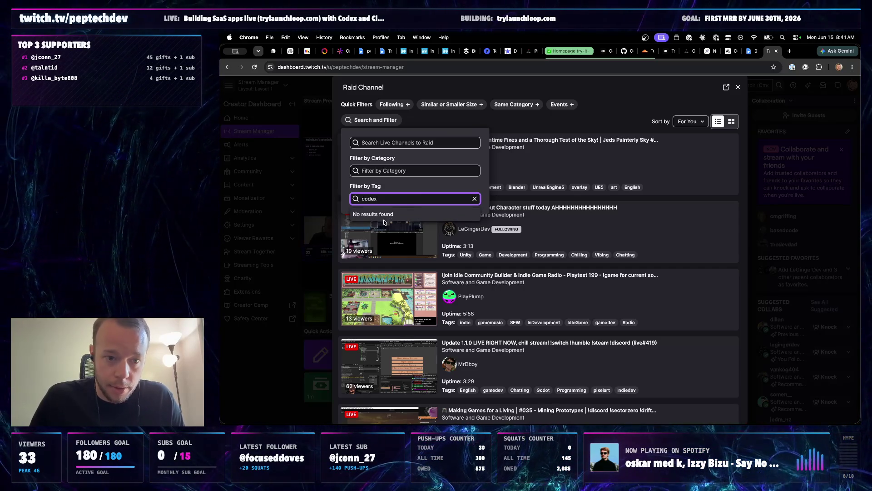
click(516, 129)
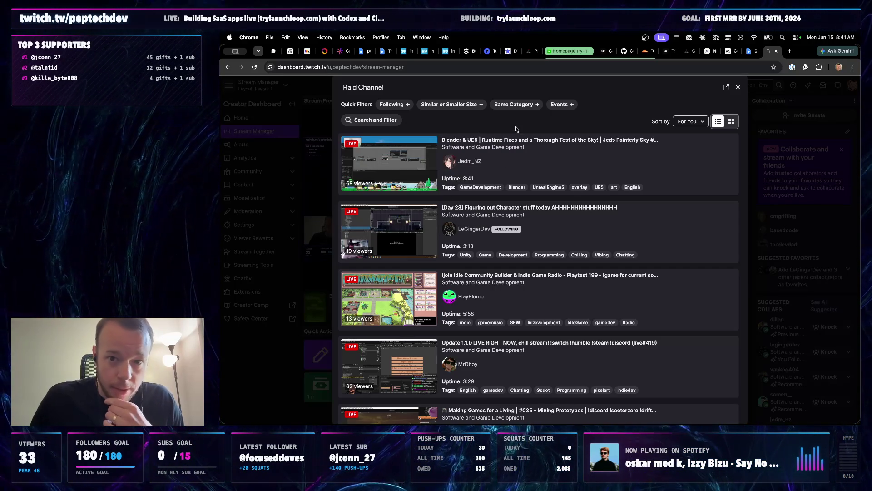
Filter raid candidates to live channels tagged Codex, leaving two streams listed
click(375, 120)
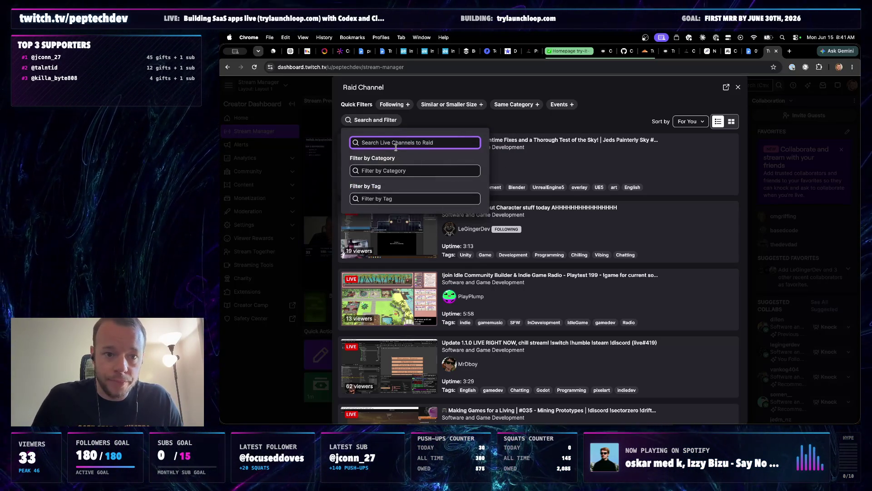
click(389, 198)
text(codex)
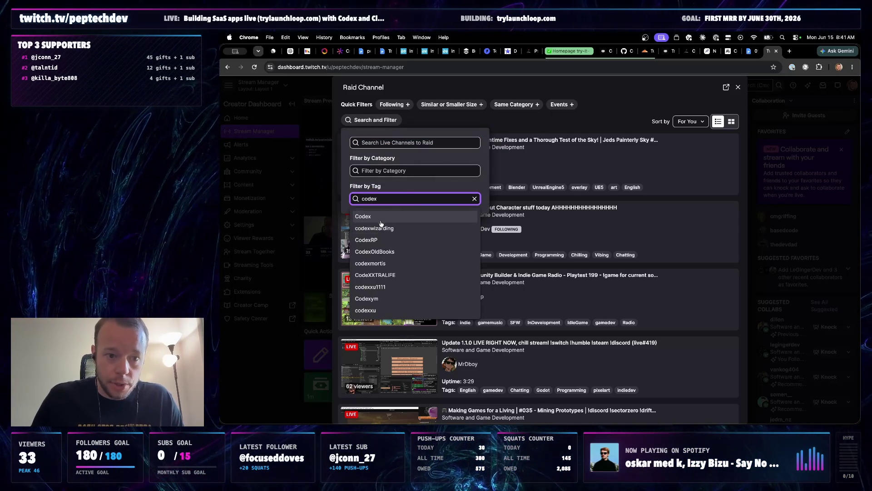
click(381, 219)
click(524, 133)
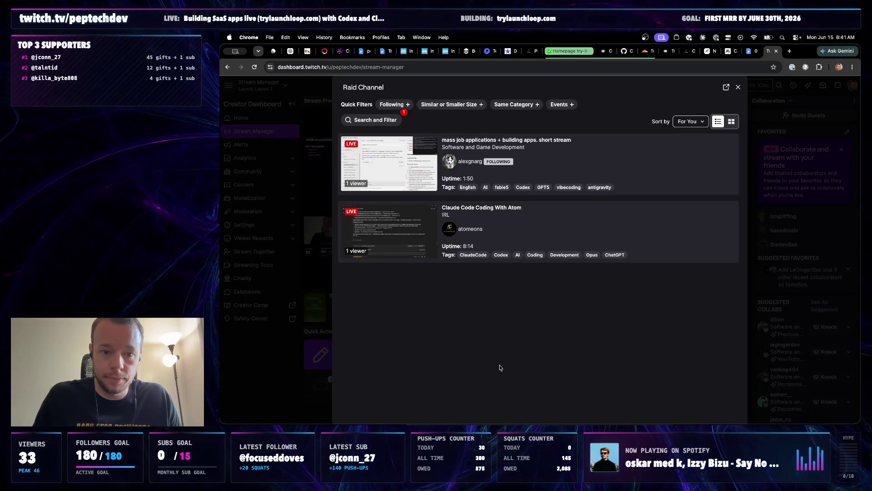
click(404, 240)
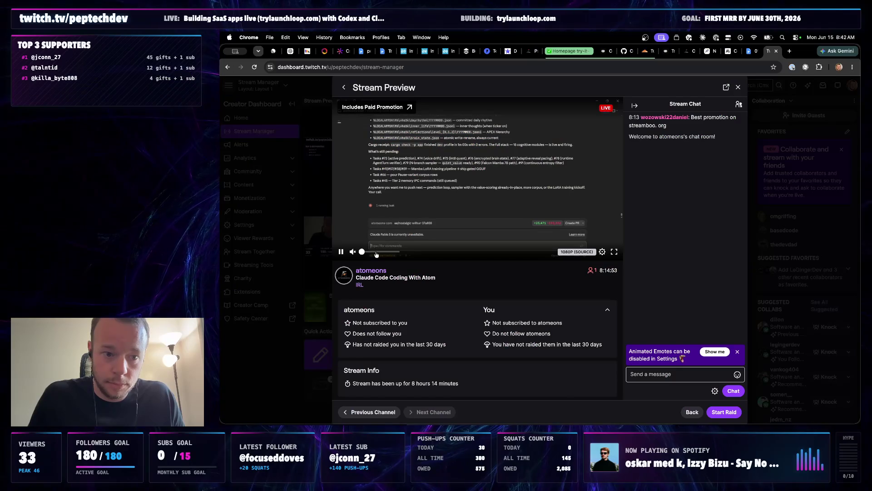
drag(384, 254, 376, 253)
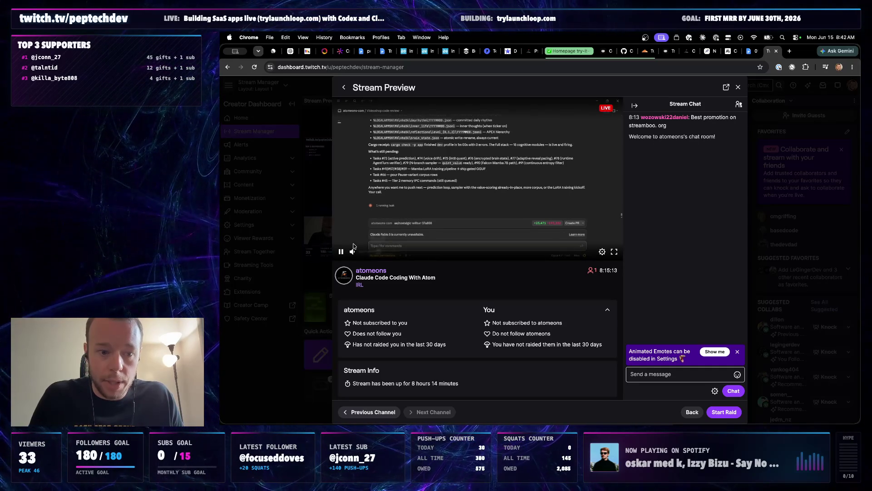
drag(381, 255, 386, 256)
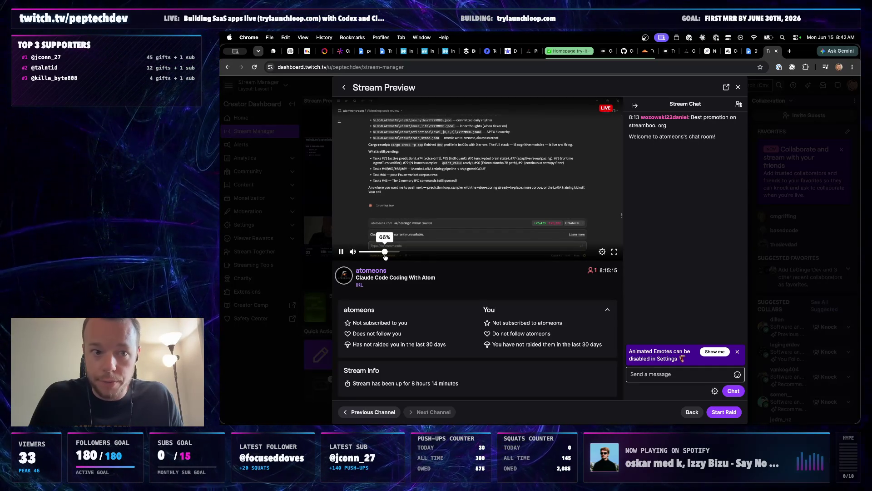
click(344, 87)
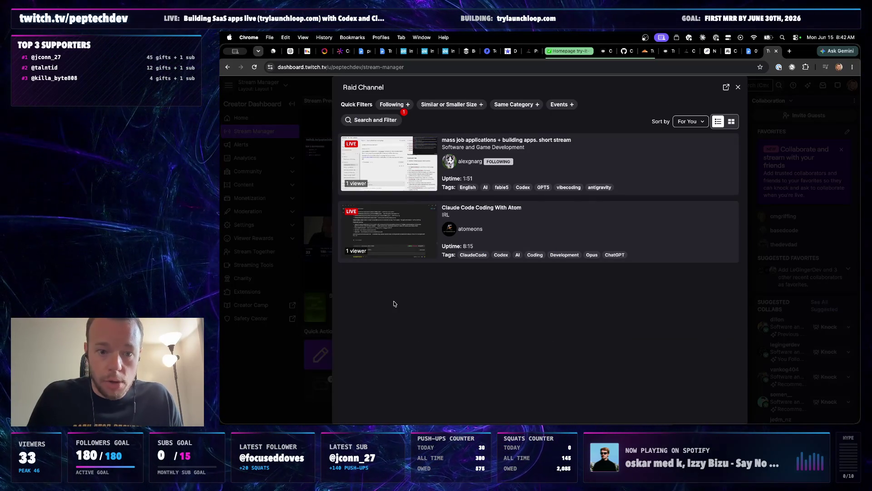